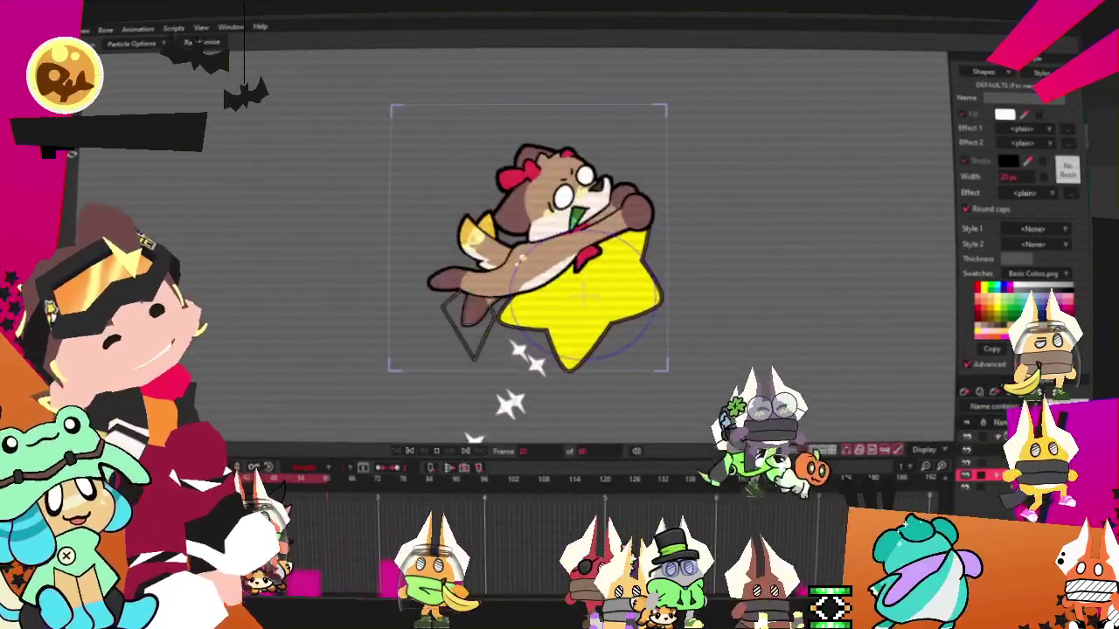
Step: Show the dog rig's bones with the bone selection tool, then play the animation preview
key("z")
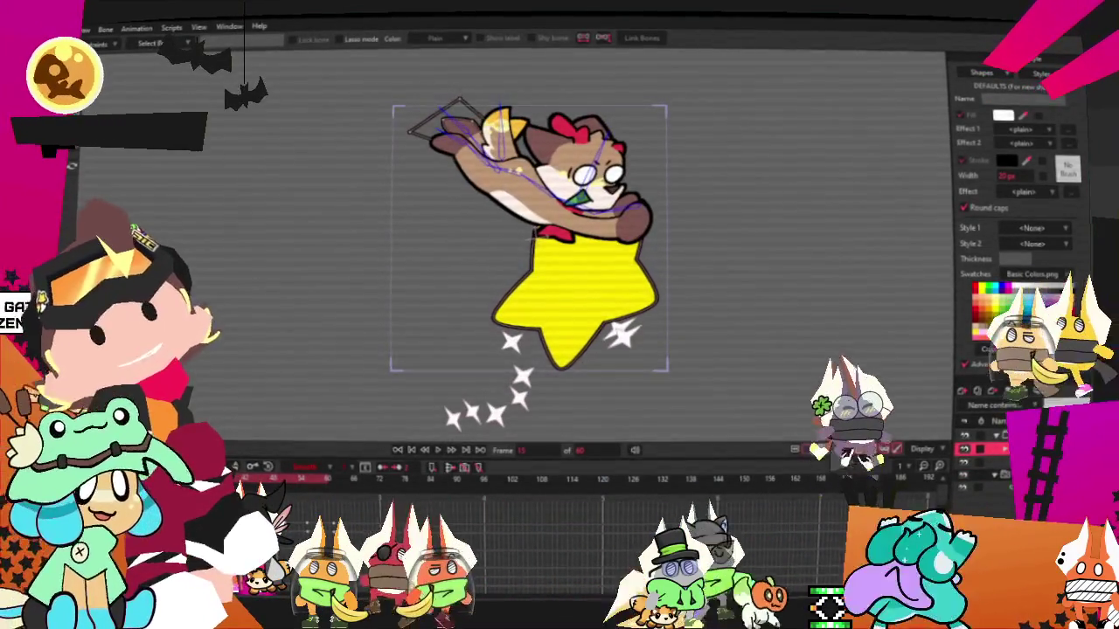
scroll(497, 210, "up", 2)
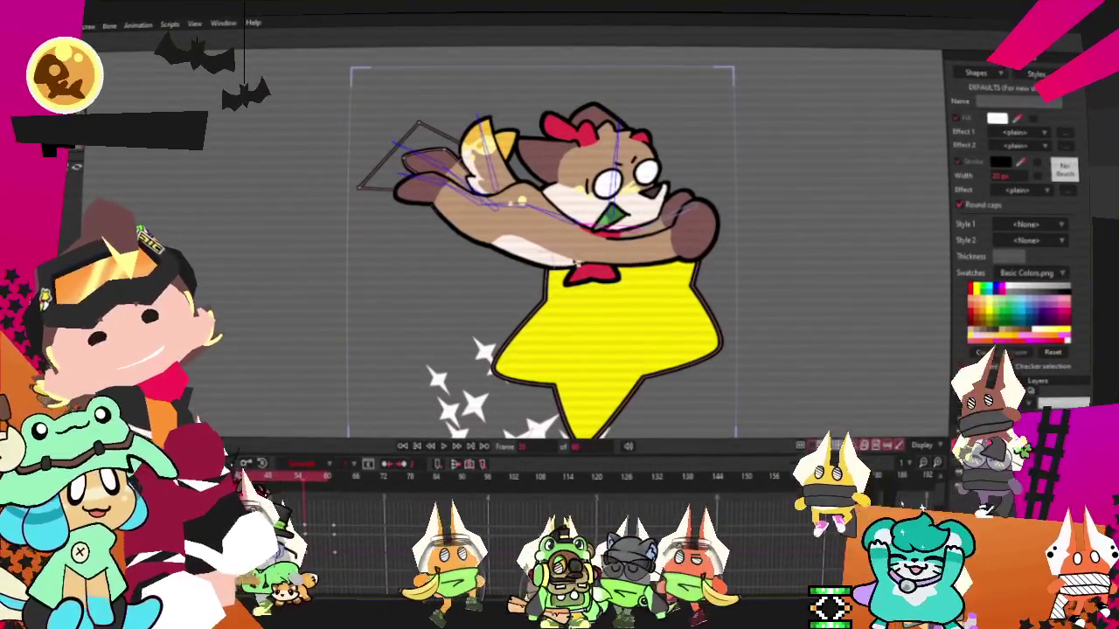
left_click(417, 447)
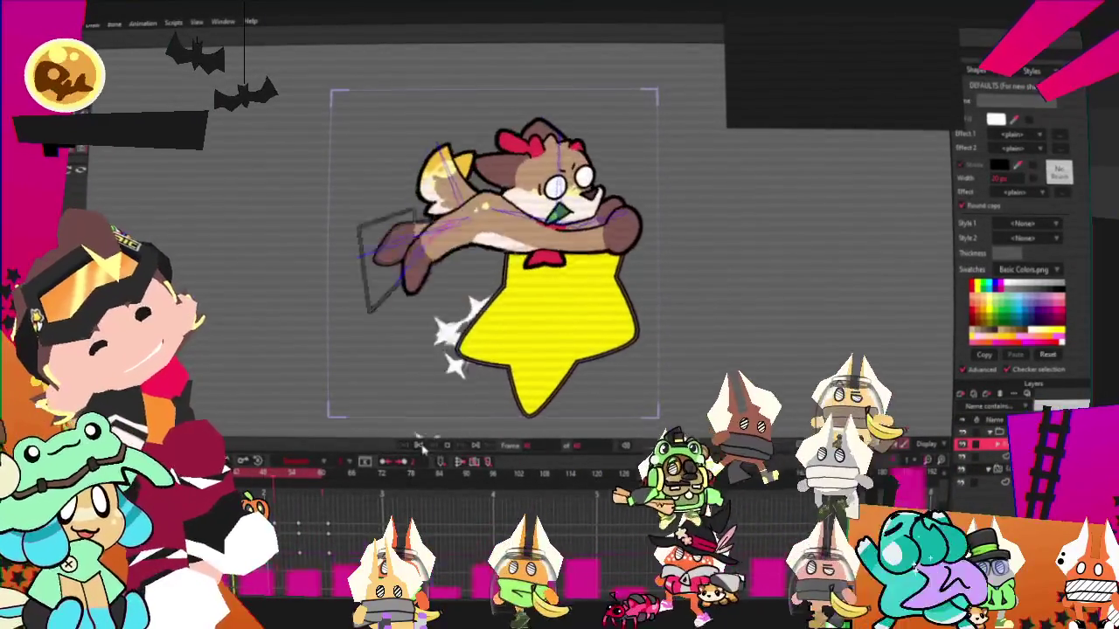
Step: Review the sparkle particle layer's Particles settings, then close the dialog
double_click(999, 469)
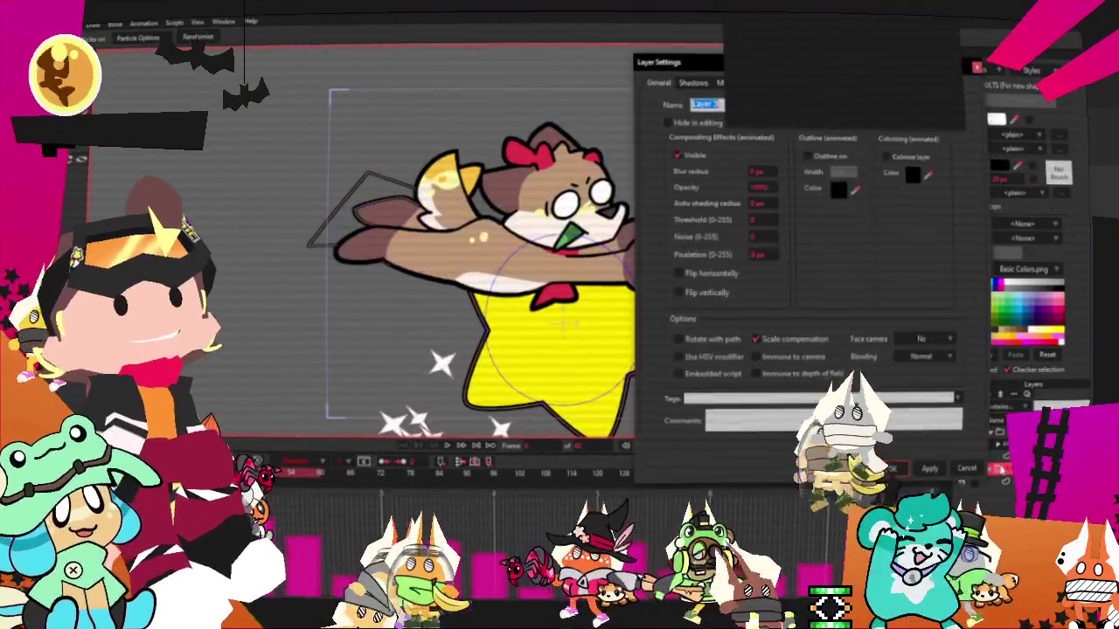
left_click_drag(723, 72, 721, 166)
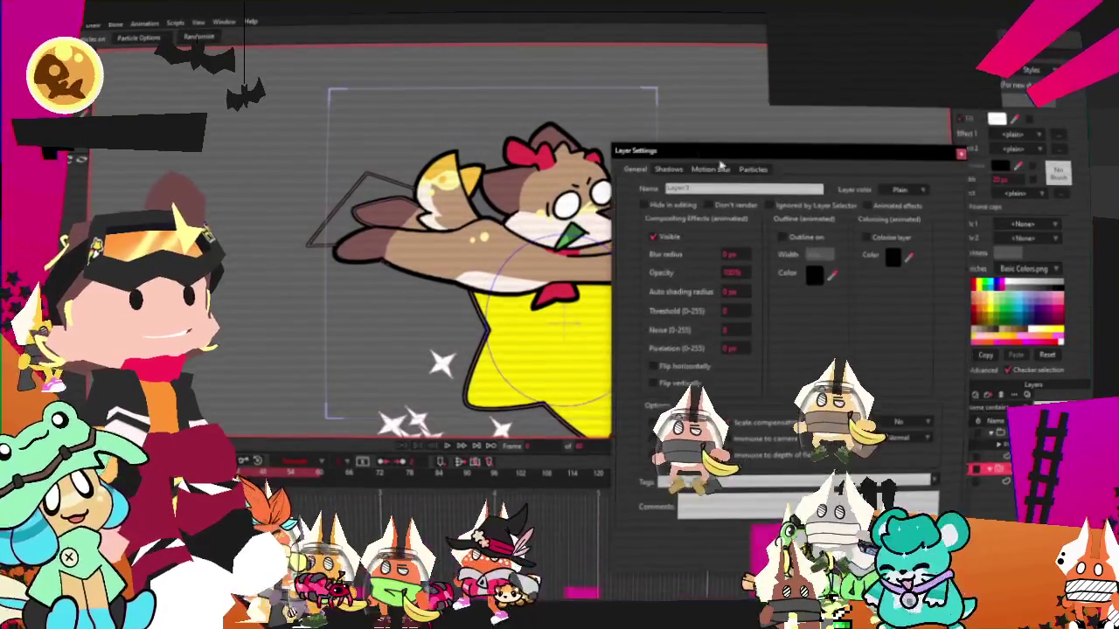
left_click(761, 169)
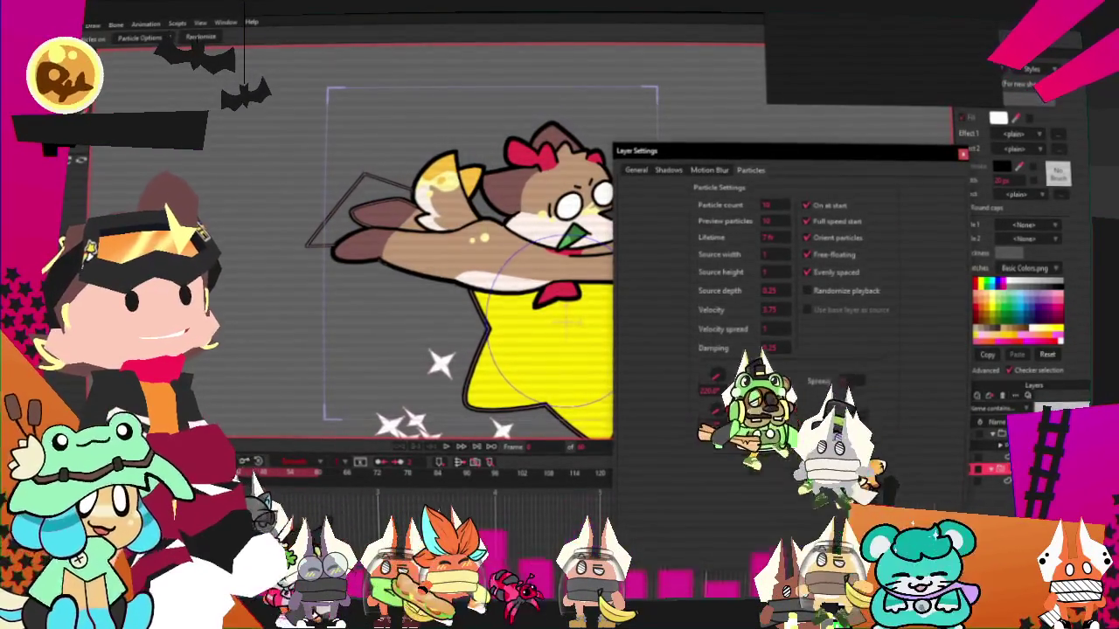
key("Return")
Step: Draw a new four-pointed sparkle shape inside the particle layer
scroll(595, 424, "up", 1)
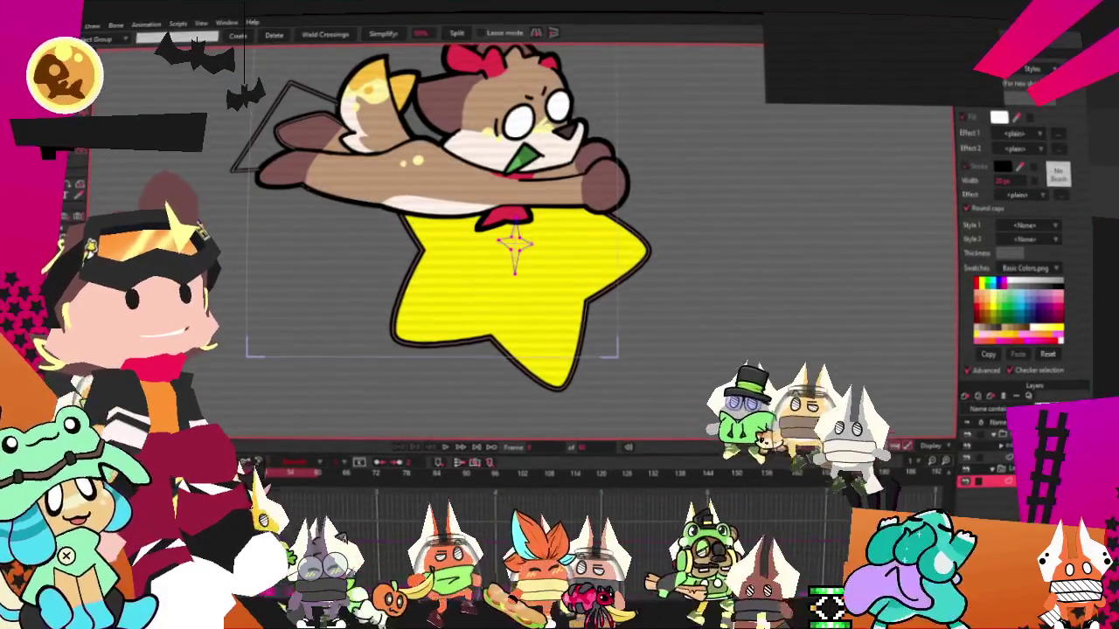
scroll(559, 262, "up", 1)
scroll(560, 262, "up", 1)
key("t")
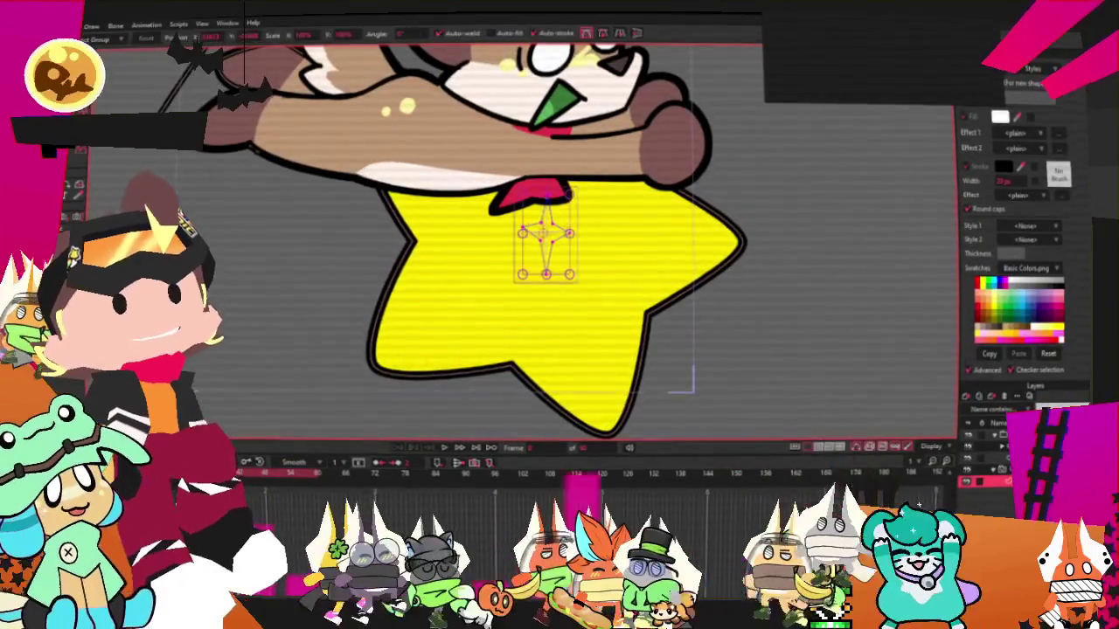
scroll(559, 262, "up", 2)
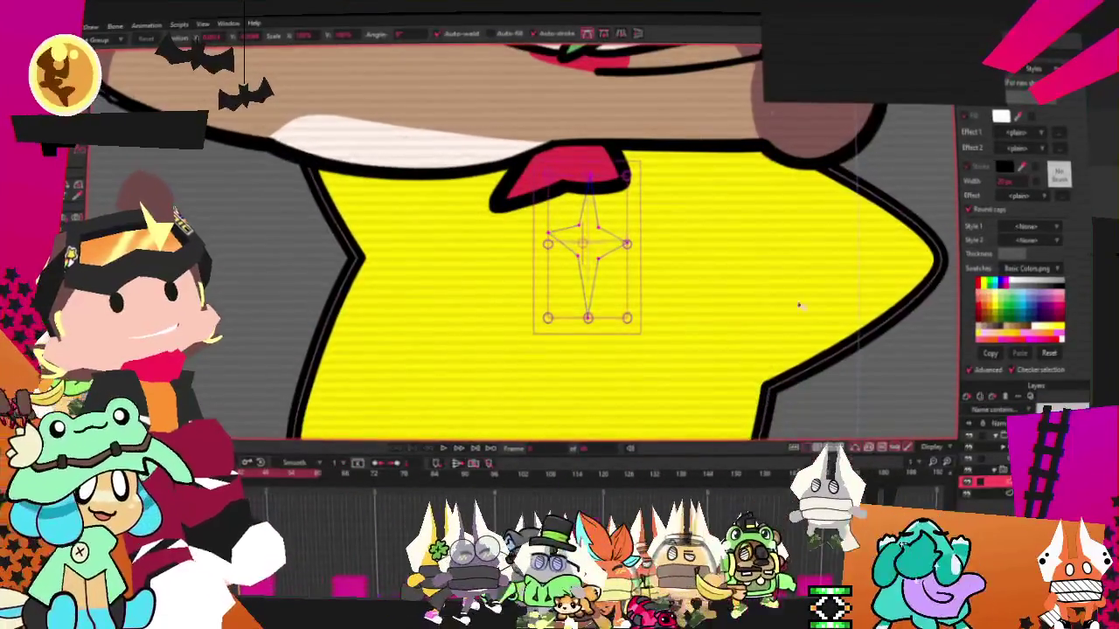
scroll(630, 286, "up", 1)
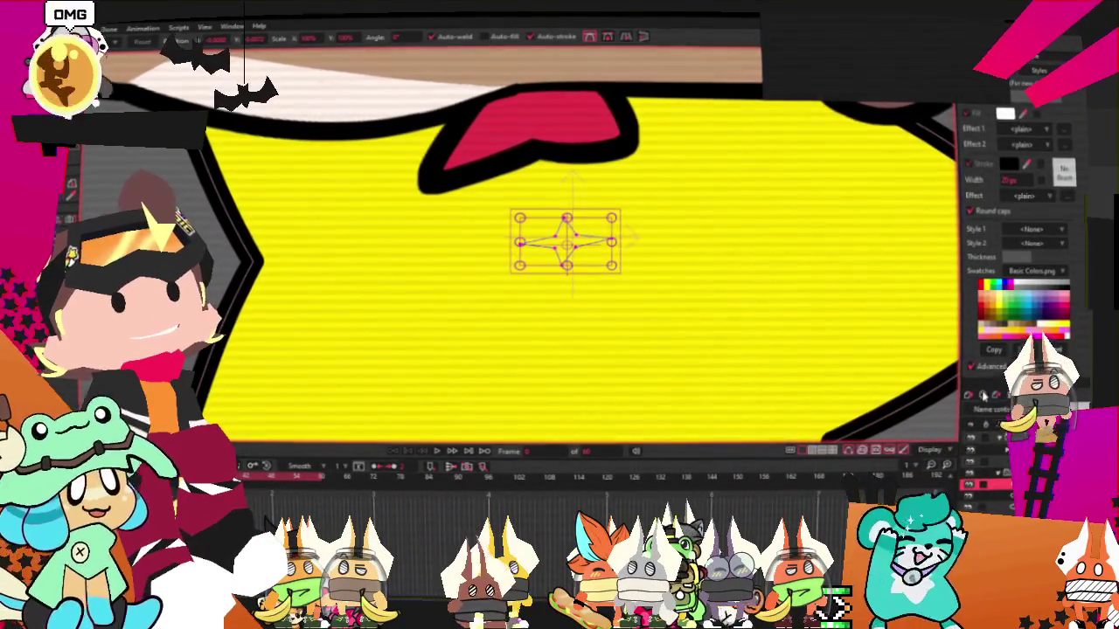
mouse_move(617, 243)
left_mouse_down()
mouse_move(584, 208)
mouse_move(626, 194)
left_mouse_up()
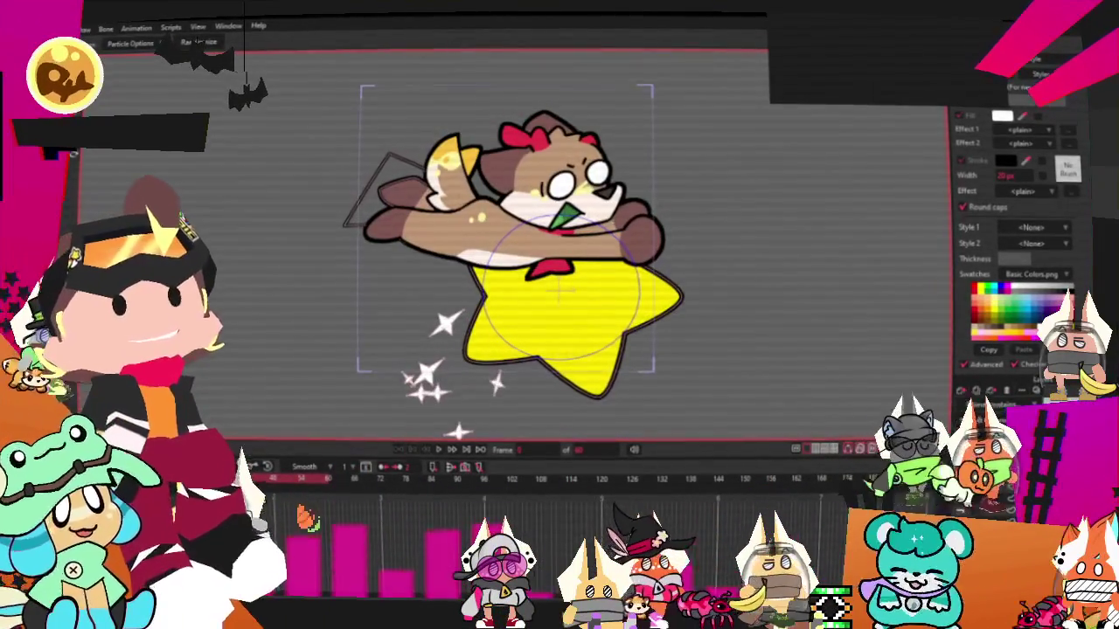
Step: Set the sparkle layer's particle Source width to 0.25 and Source height to 0.50
double_click(1023, 420)
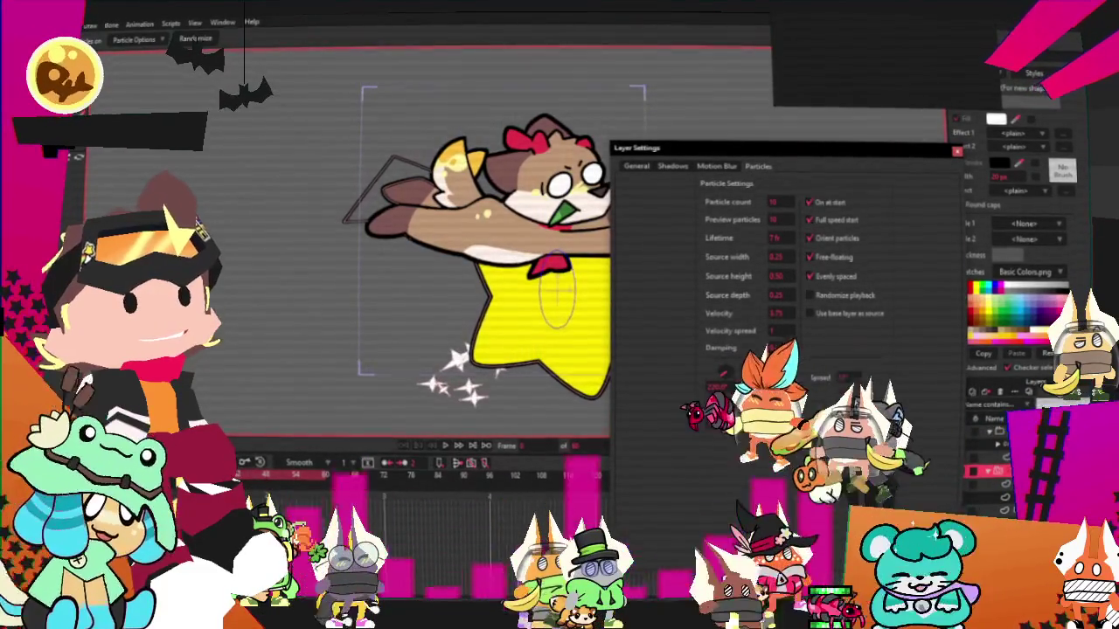
key("Return")
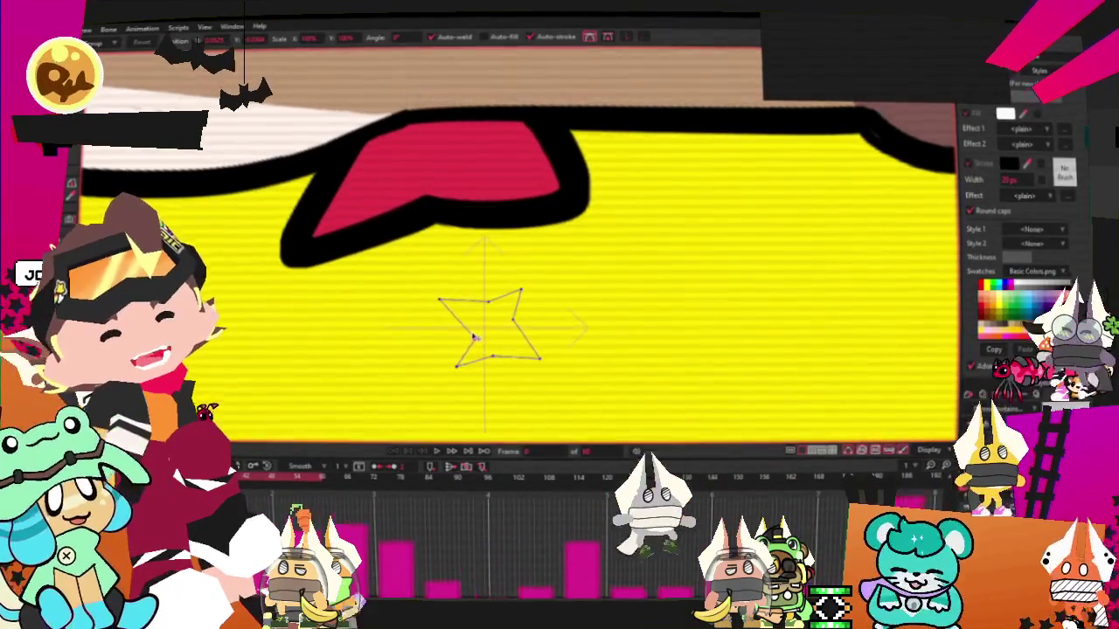
Step: Clear the sparkle's transform handles and drag its lower-left point outward into a sharper star
left_click(498, 303)
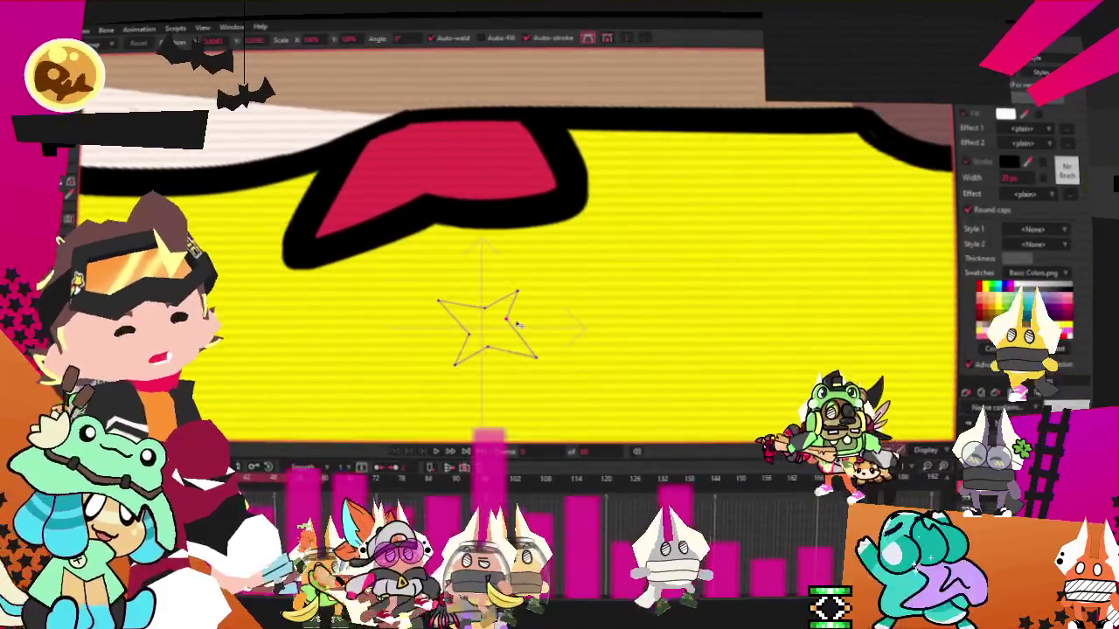
scroll(518, 326, "down", 2)
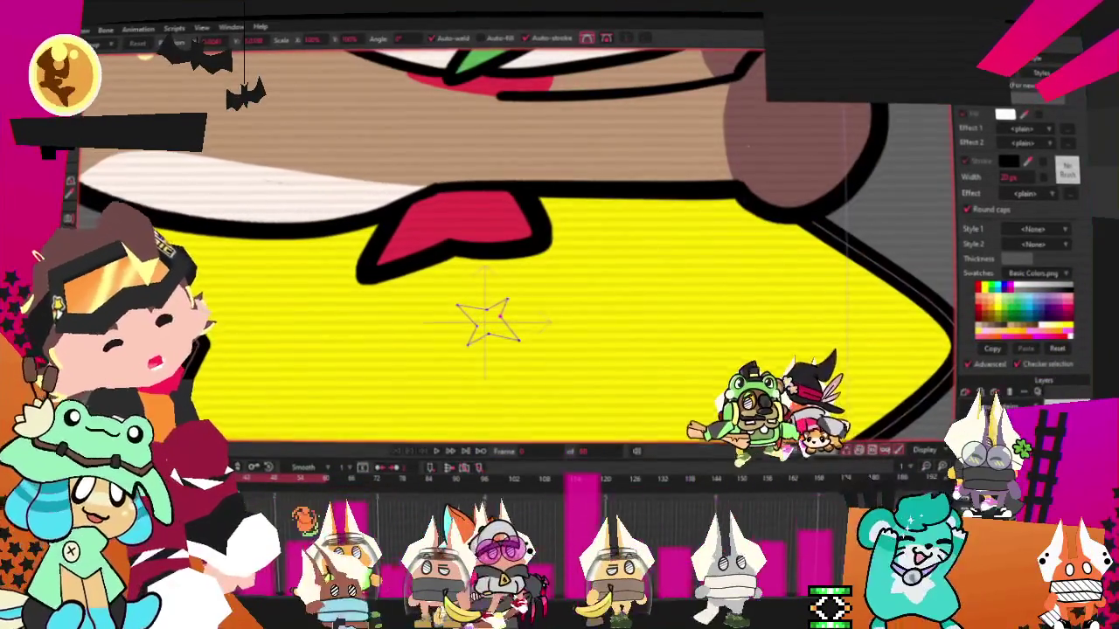
scroll(509, 354, "up", 2)
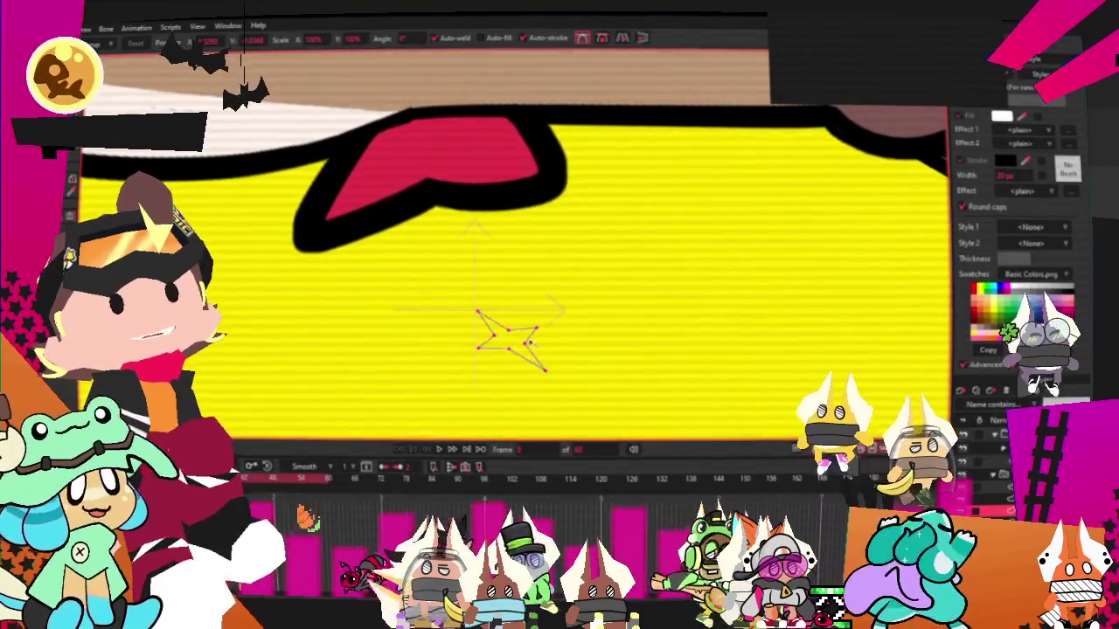
left_click(515, 297)
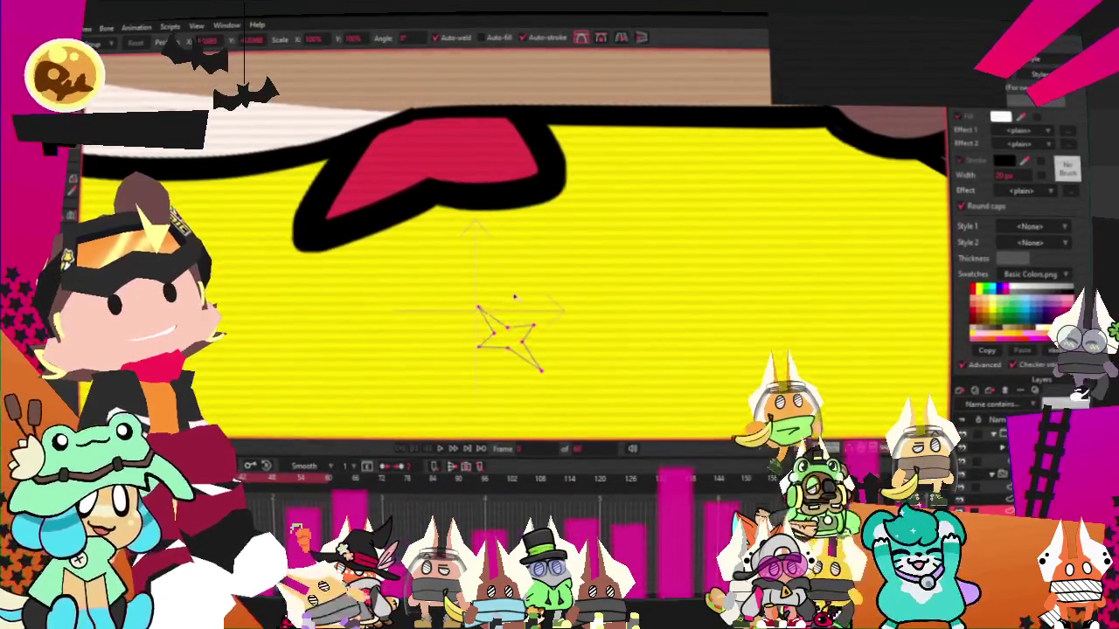
left_click(440, 335)
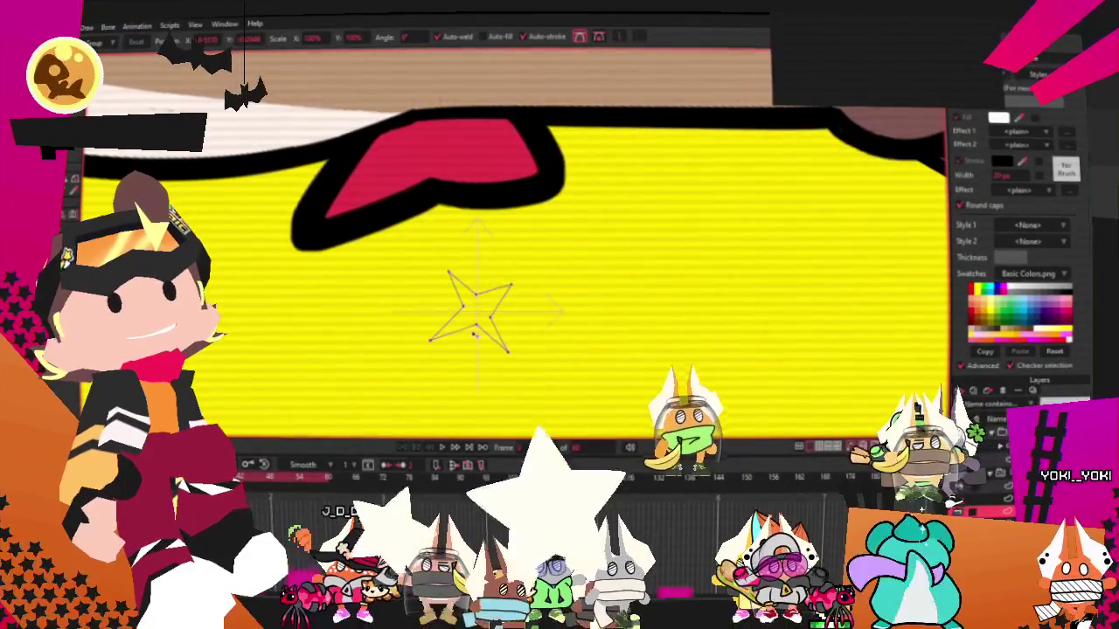
left_click_drag(449, 323, 431, 340)
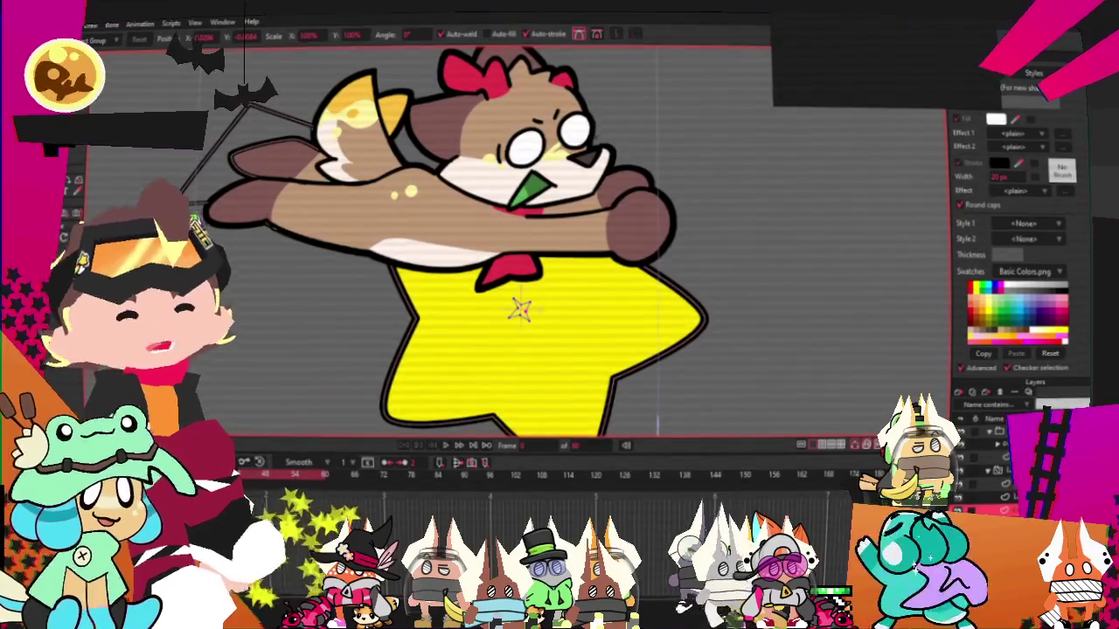
Step: Drag the sparkle's bounding-box handles to stretch the shape taller
scroll(555, 259, "up", 2)
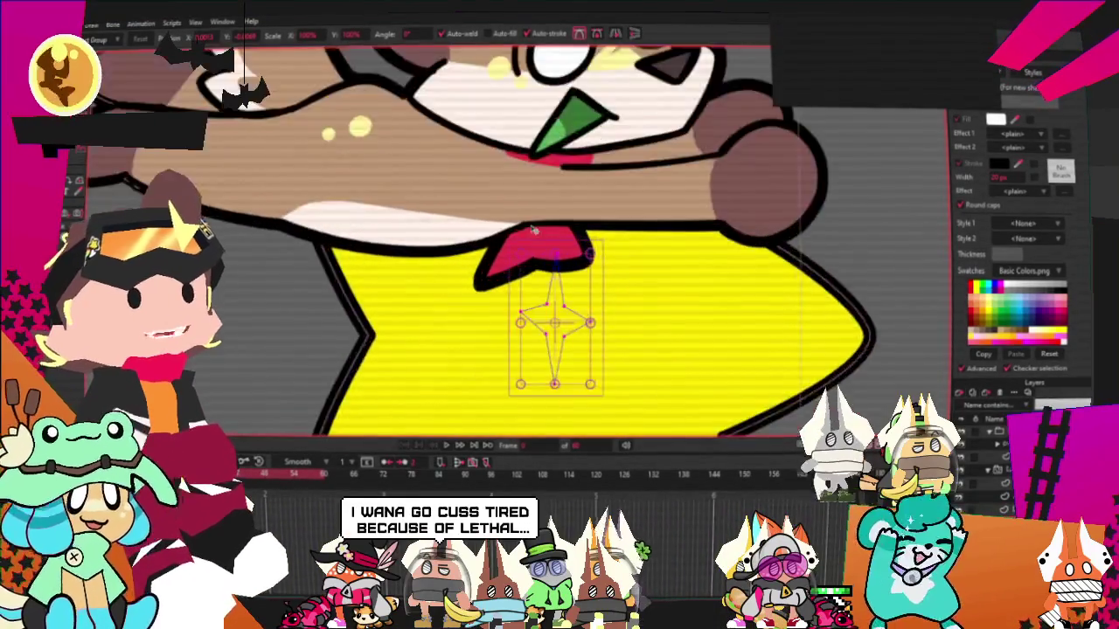
scroll(554, 259, "up", 2)
scroll(555, 259, "up", 2)
left_click_drag(559, 379, 562, 344)
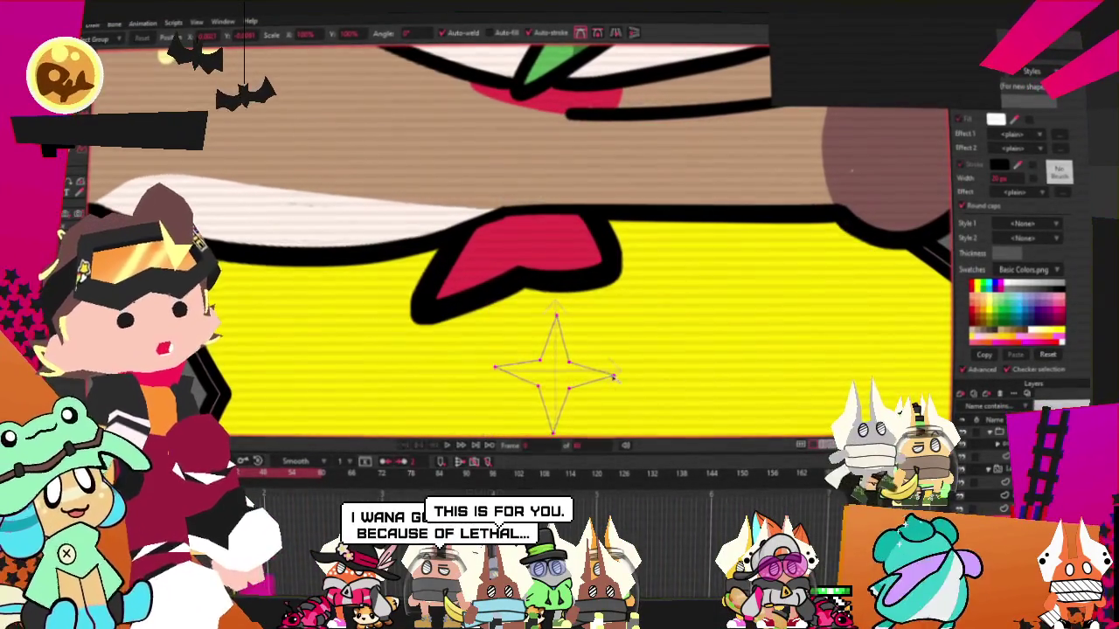
mouse_move(573, 386)
left_mouse_down()
mouse_move(613, 401)
mouse_move(601, 390)
left_mouse_up()
Step: Zoom out and scrub the timeline to preview the sparkle trail behind the star
scroll(563, 332, "down", 3)
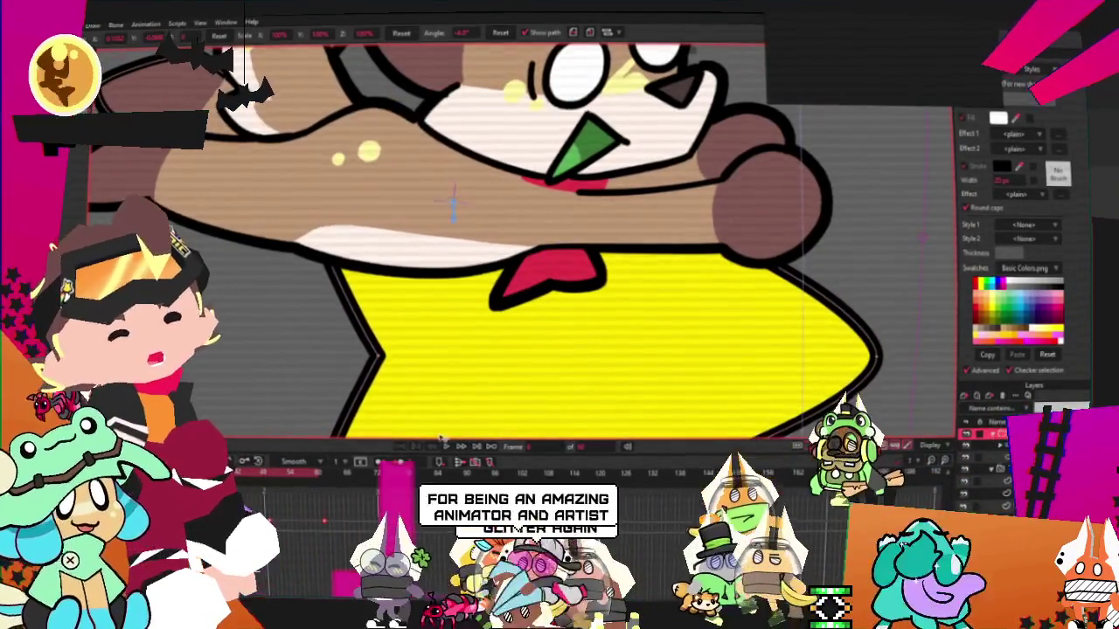
scroll(517, 273, "down", 5)
scroll(517, 272, "down", 2)
scroll(494, 302, "up", 2)
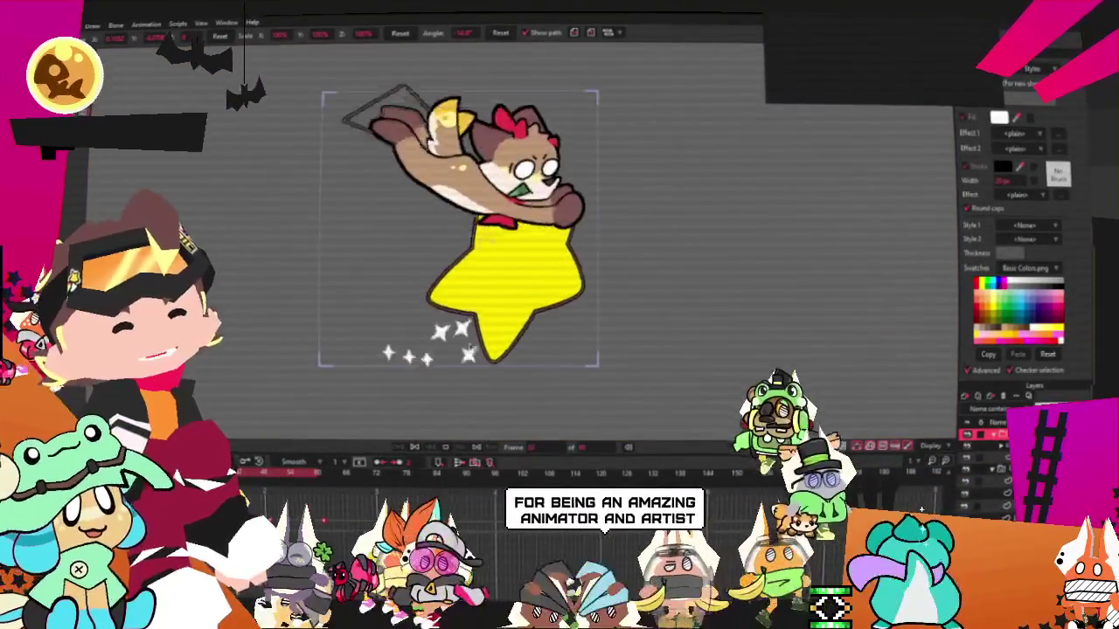
scroll(472, 328, "up", 3)
scroll(461, 343, "up", 3)
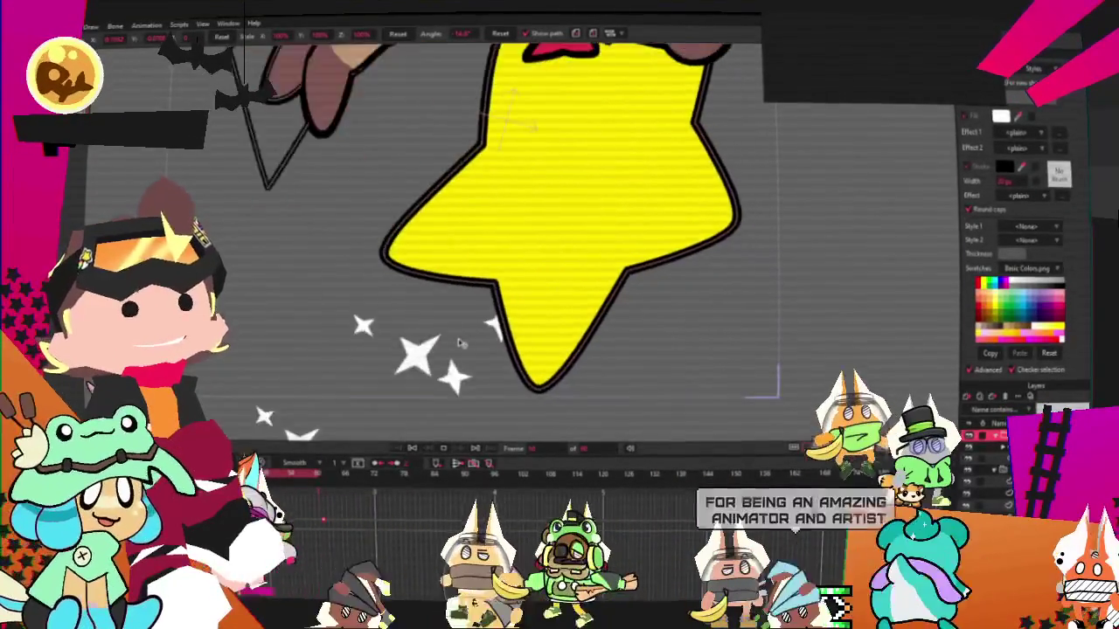
scroll(456, 240, "down", 3)
scroll(455, 271, "down", 1)
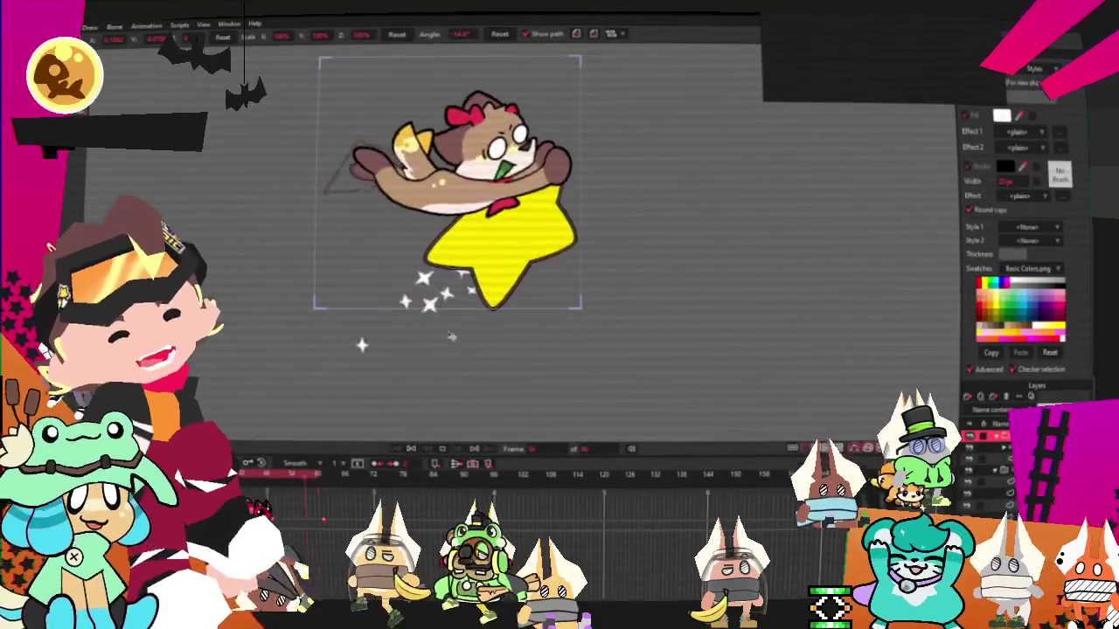
scroll(454, 297, "down", 1)
scroll(454, 323, "up", 2)
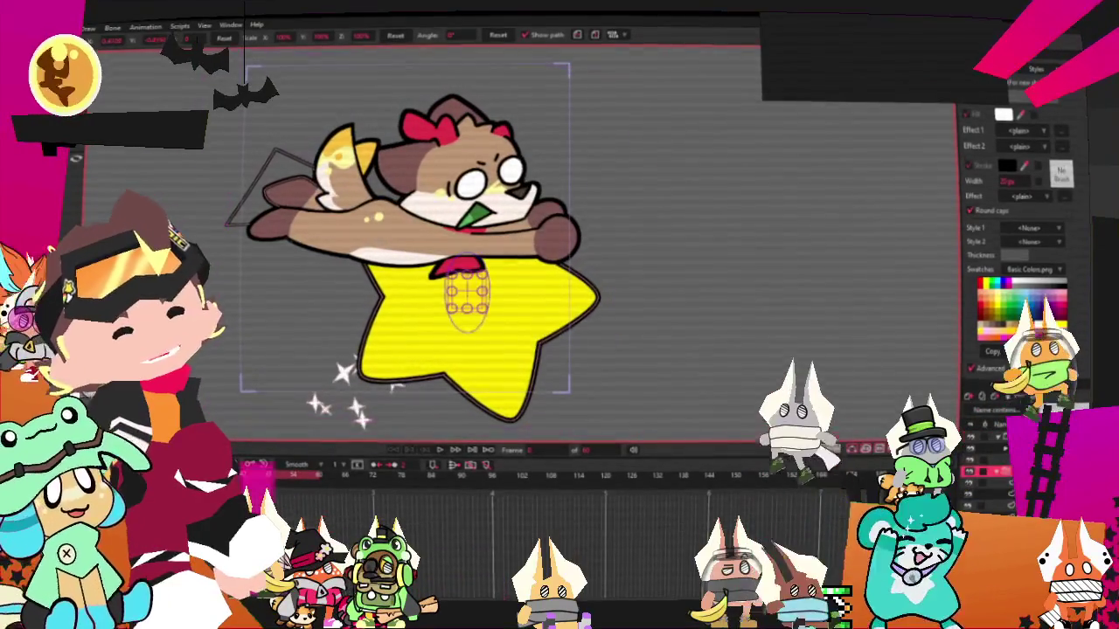
Step: Widen and heighten the particle source area, then play and stop the preview
double_click(986, 472)
left_click(747, 169)
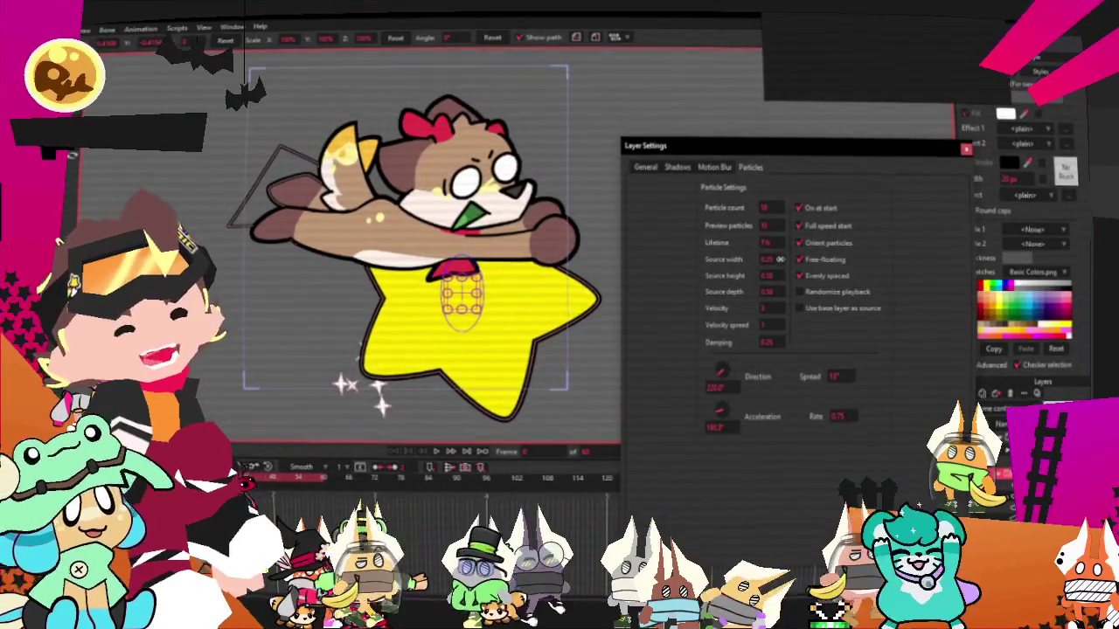
left_click_drag(780, 260, 779, 257)
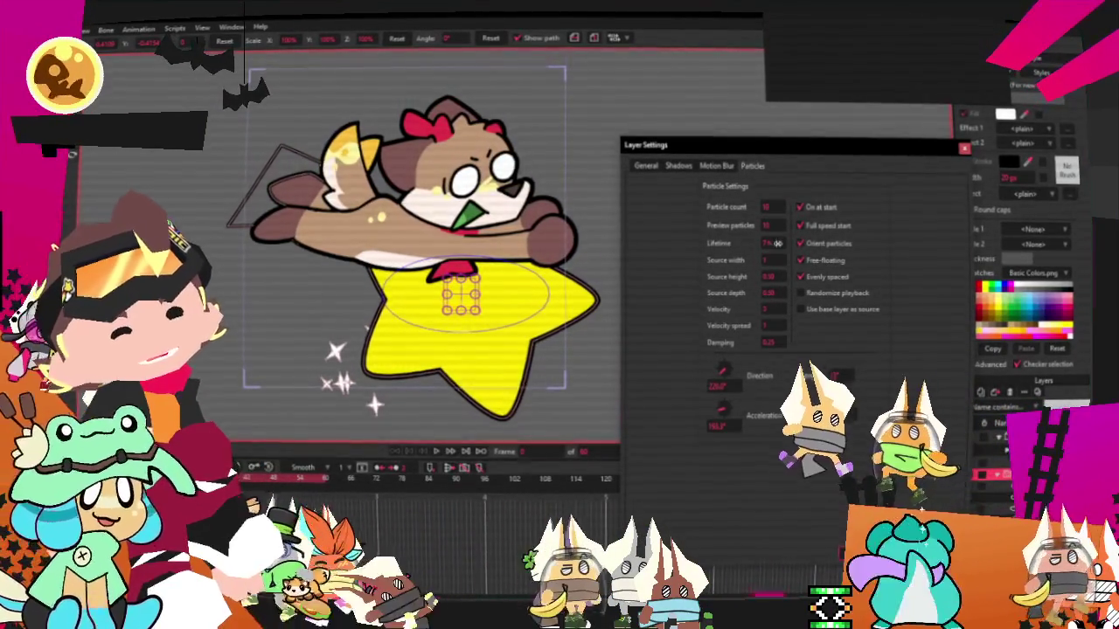
left_click_drag(777, 278, 781, 274)
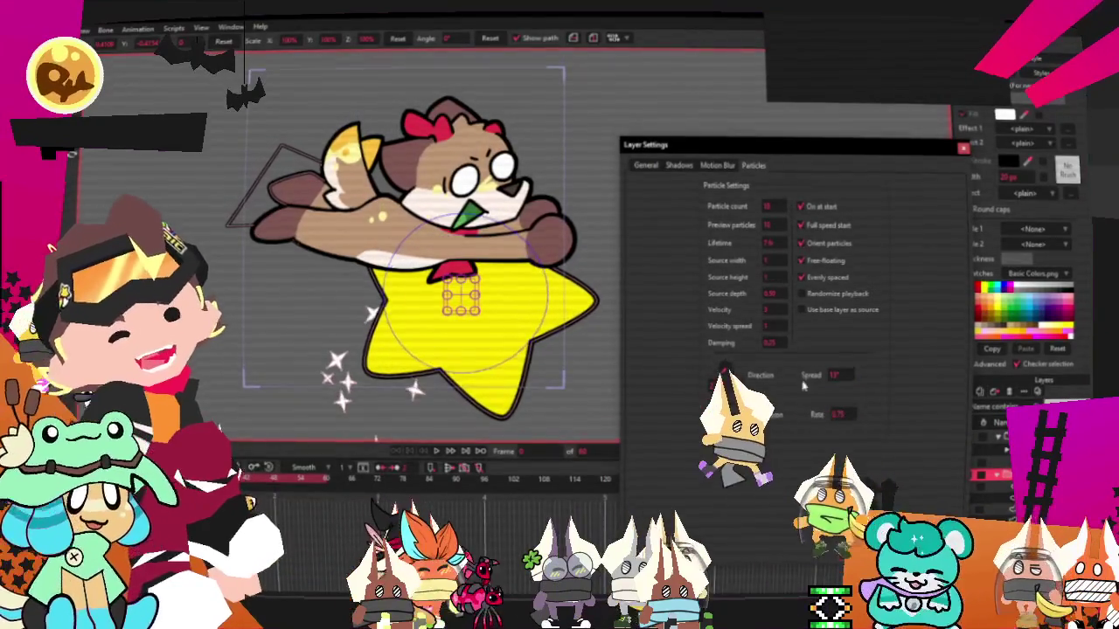
key("Return")
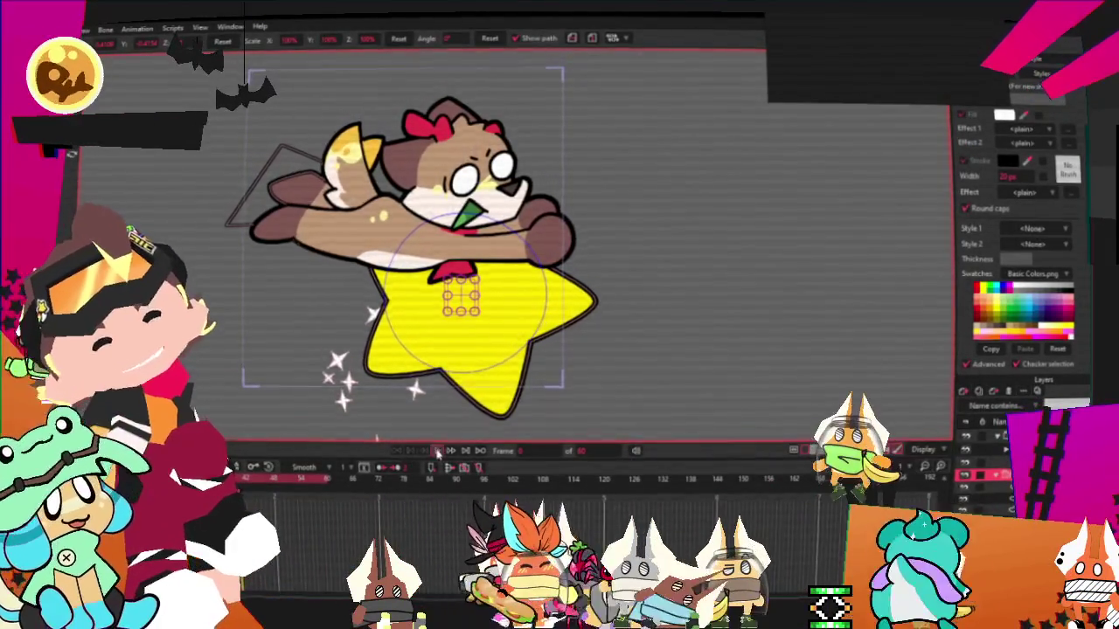
left_click(437, 452)
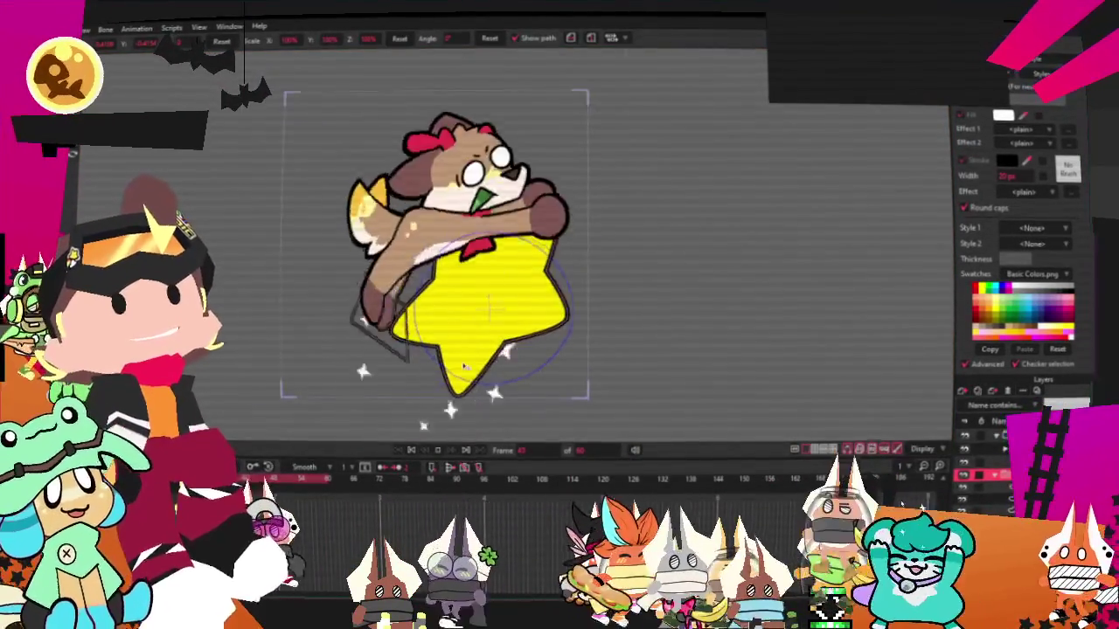
left_click(428, 459)
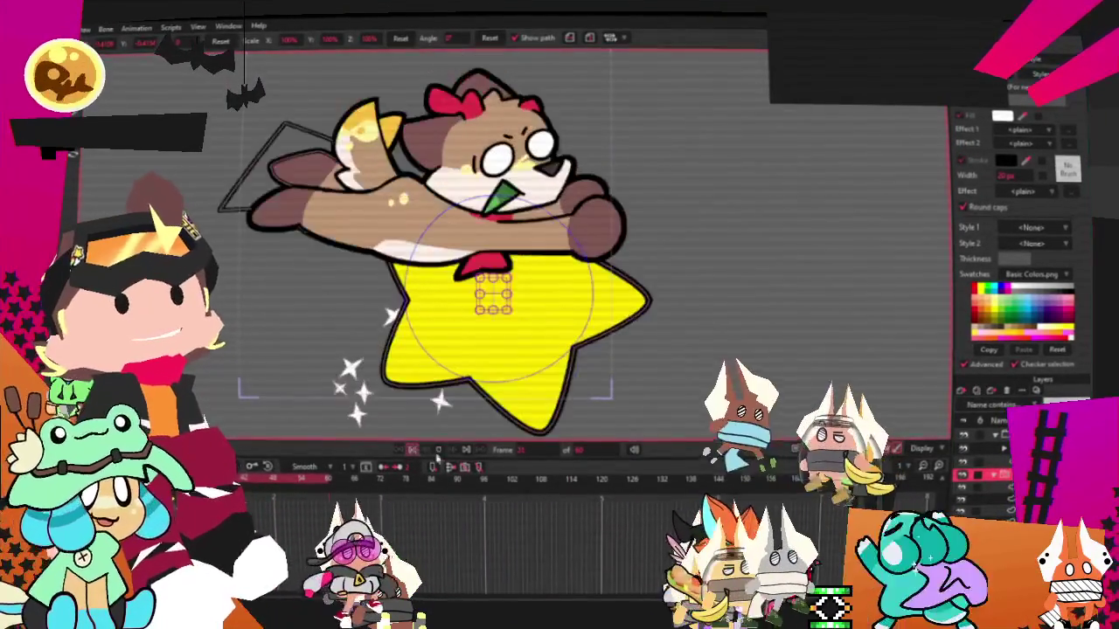
Step: Recheck Layer 1's particle settings, rotate the star and face artwork, and open Layer 2's settings
double_click(984, 474)
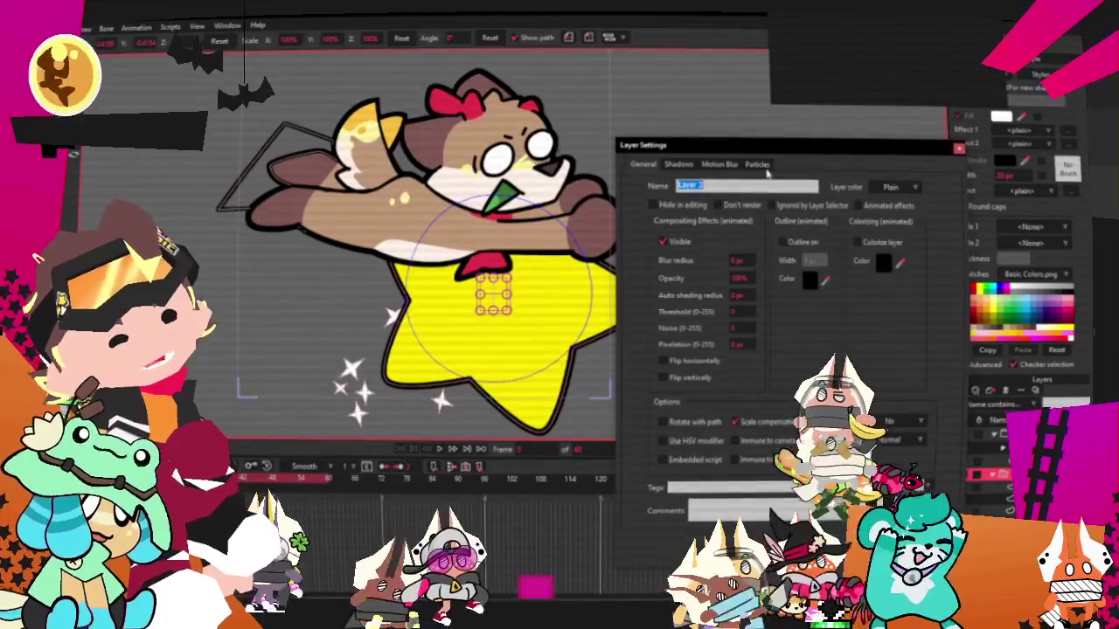
left_click(758, 164)
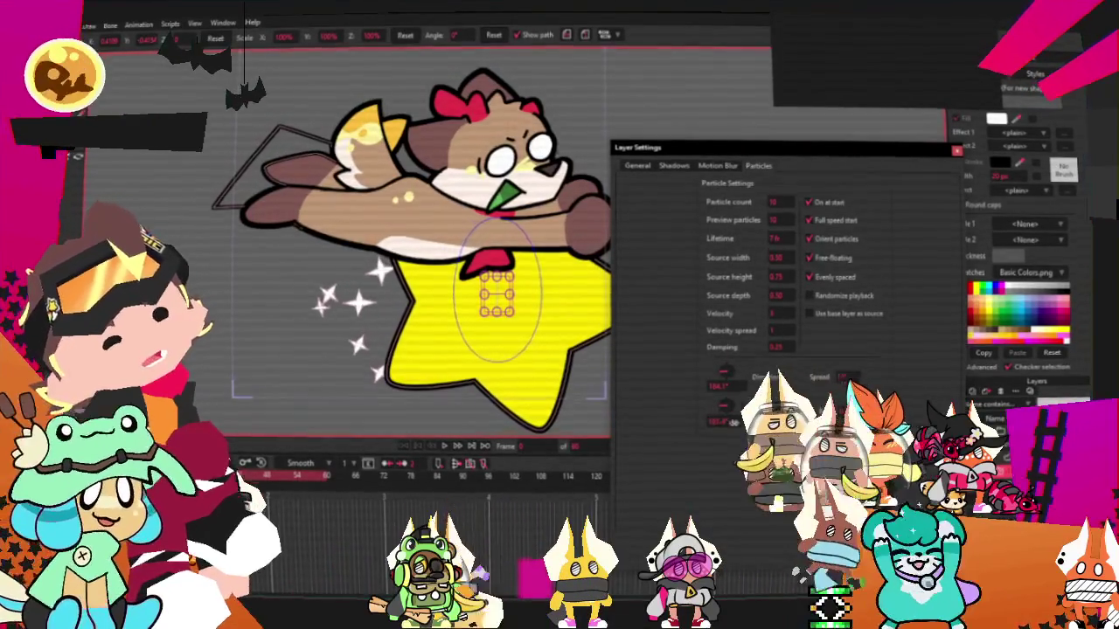
key("Return")
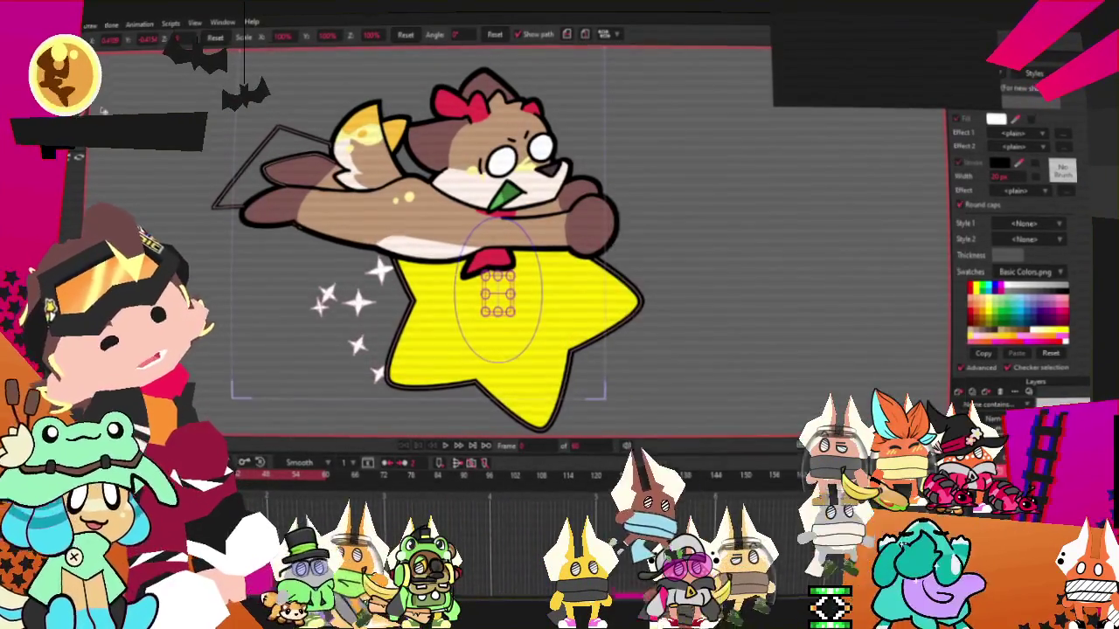
scroll(498, 289, "up", 3)
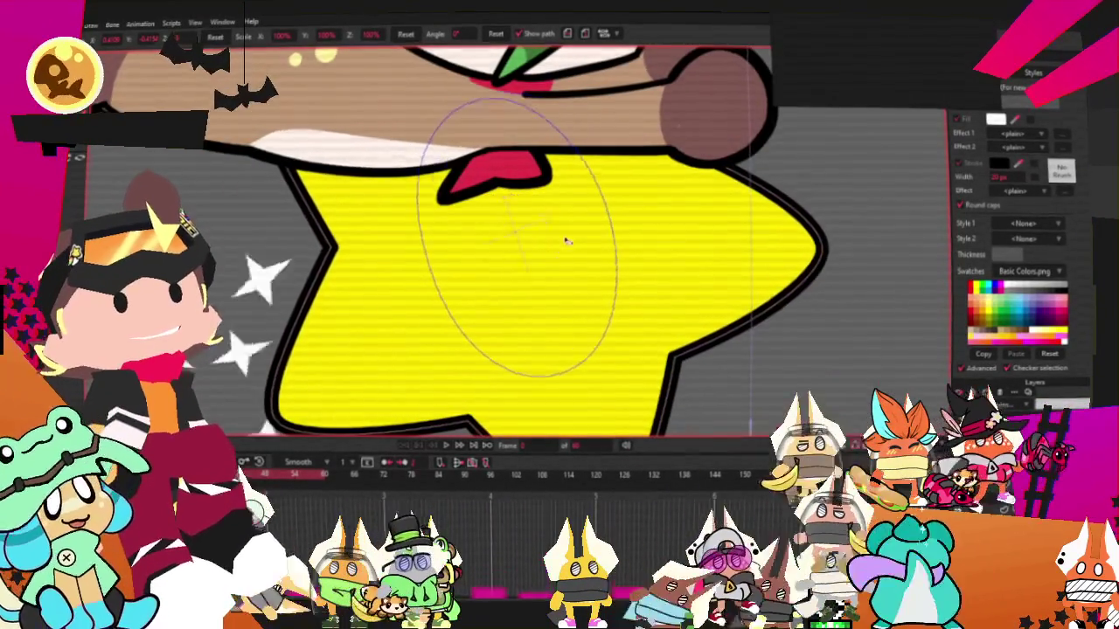
left_click(447, 446)
scroll(449, 303, "down", 3)
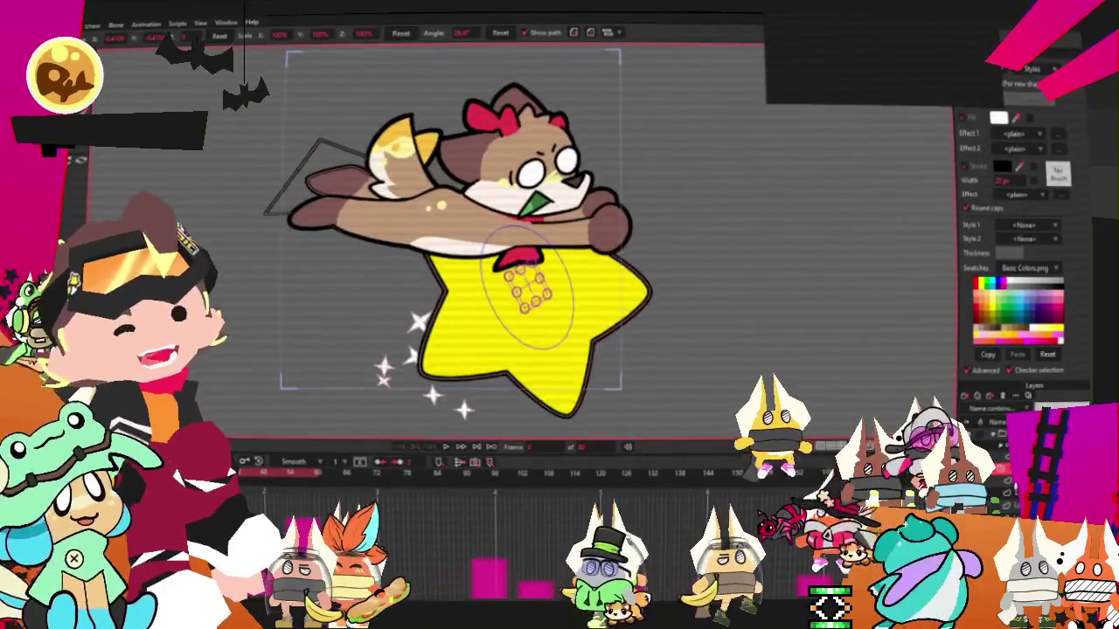
double_click(1023, 419)
Step: Review Layer 2's Particles settings, close them, and play the sparkle trail preview
left_click(757, 171)
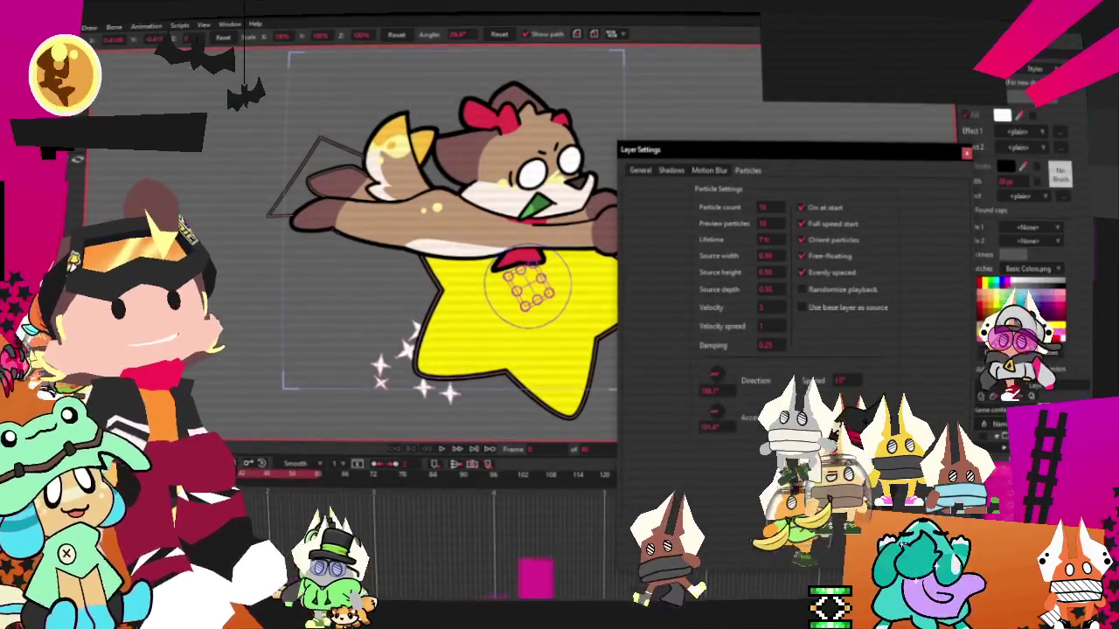
key("Return")
left_click(445, 450)
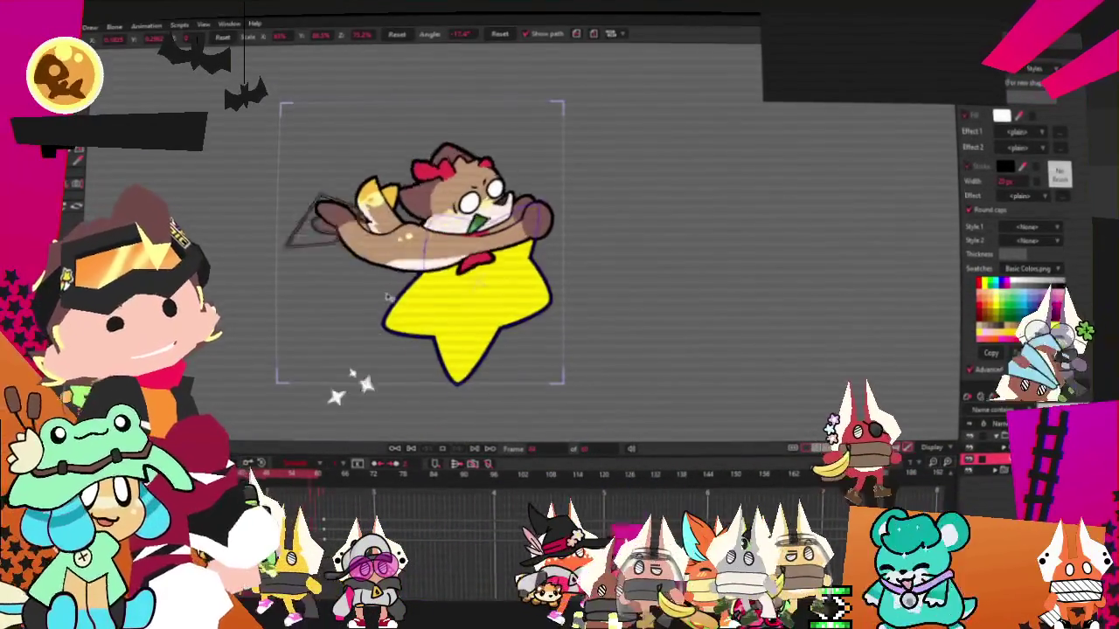
Step: Zoom in, rotate and rescale the dog-and-star character at this frame, and bring up Calculator
scroll(495, 278, "up", 1)
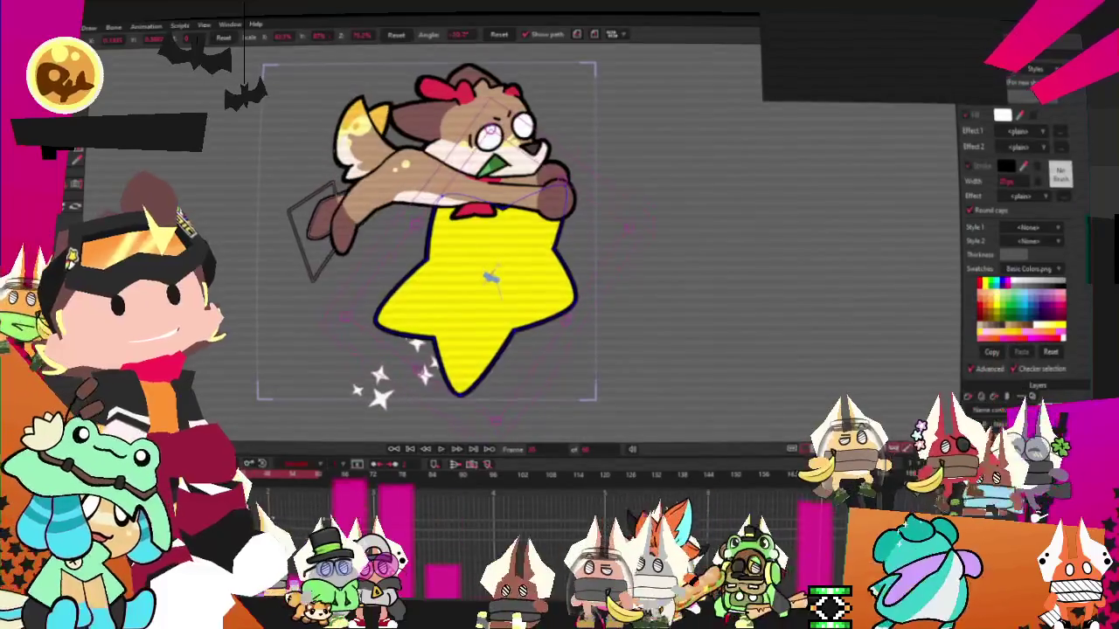
scroll(500, 295, "up", 3)
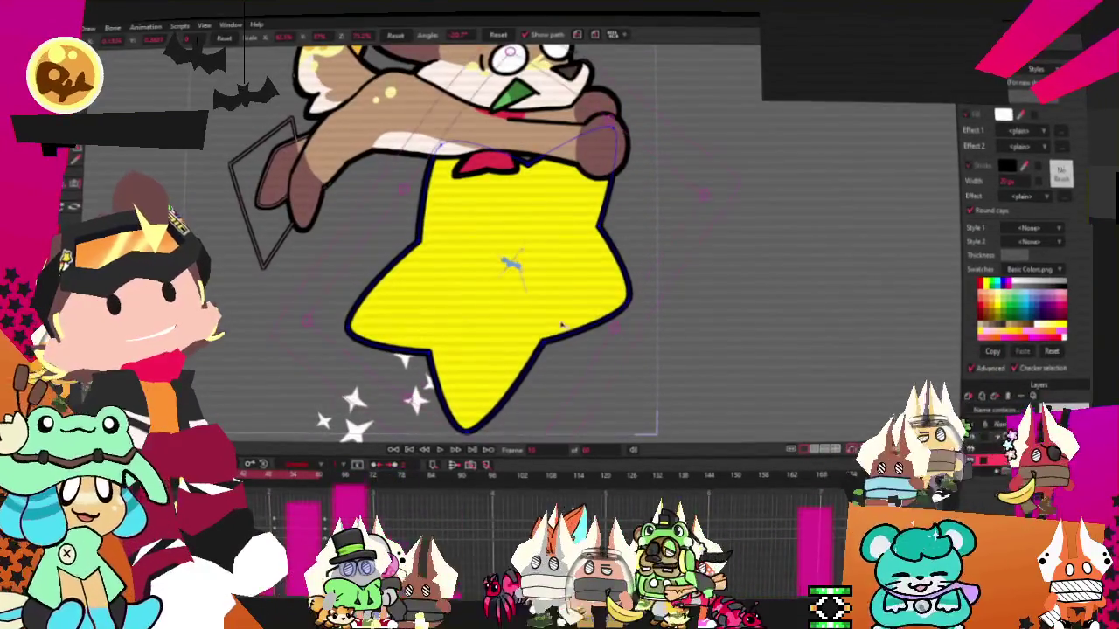
left_click_drag(408, 399, 568, 280)
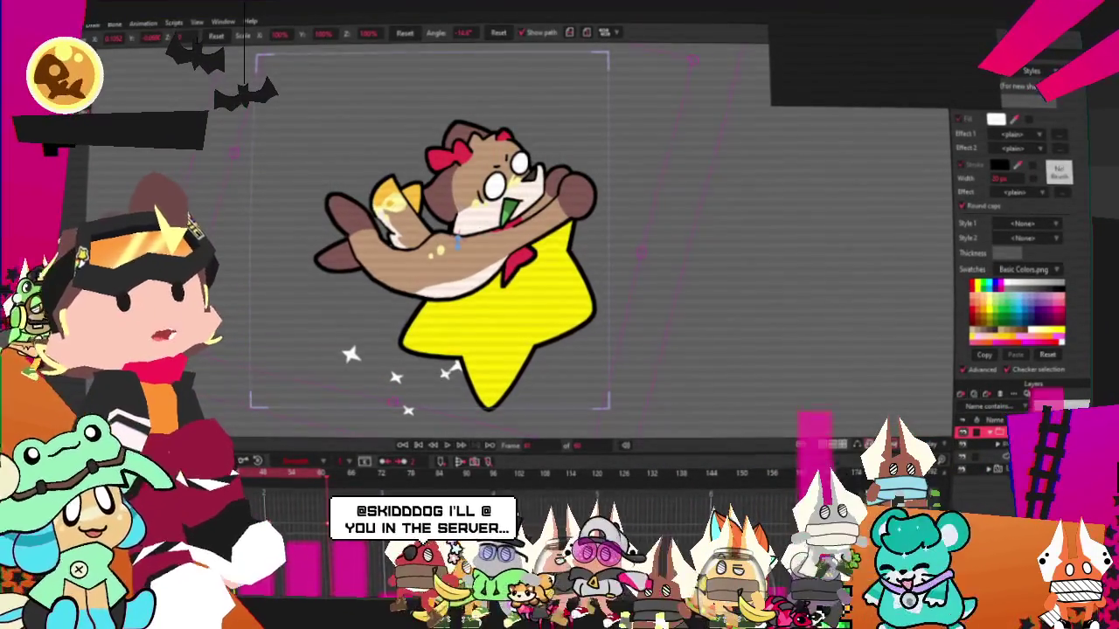
key("XF86Calculator")
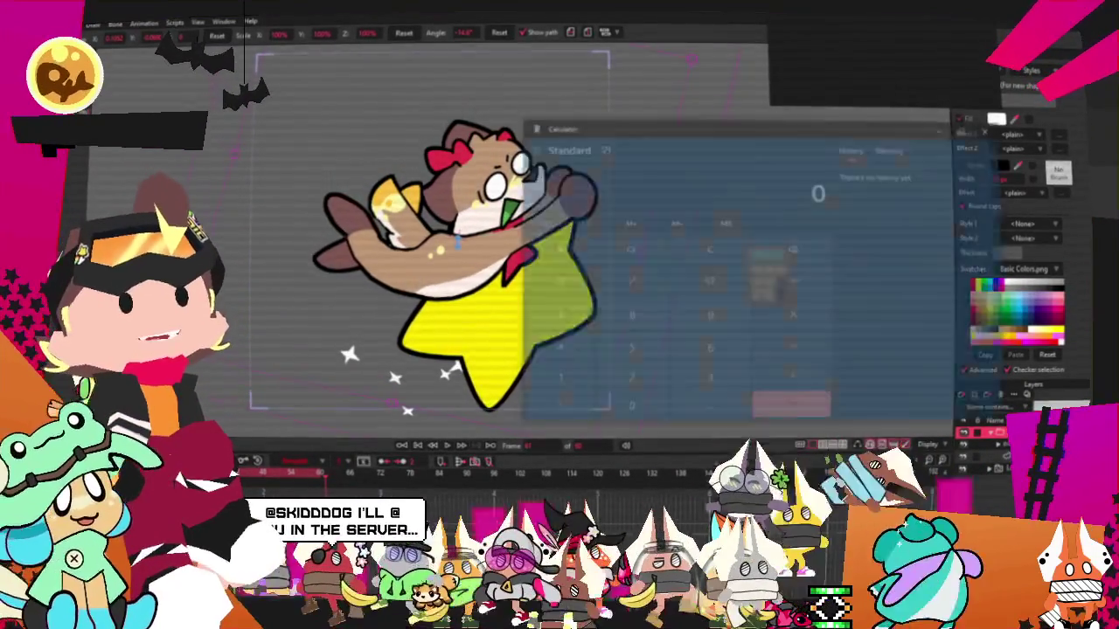
Step: Enter 60 in Calculator to work out 60 ÷ 4, then close it
type("6")
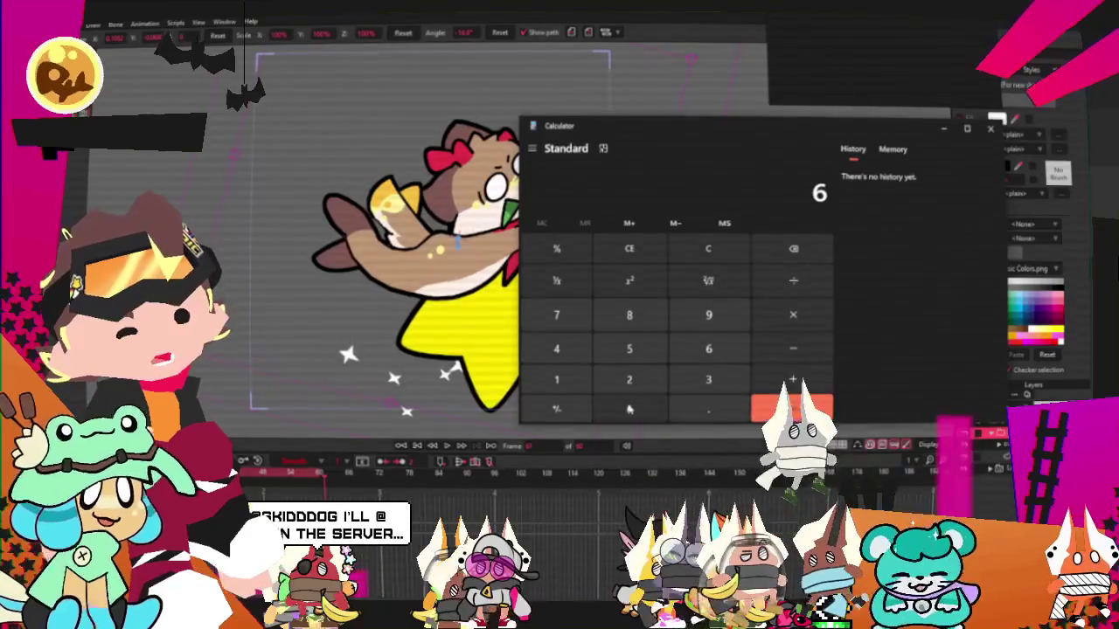
type("0")
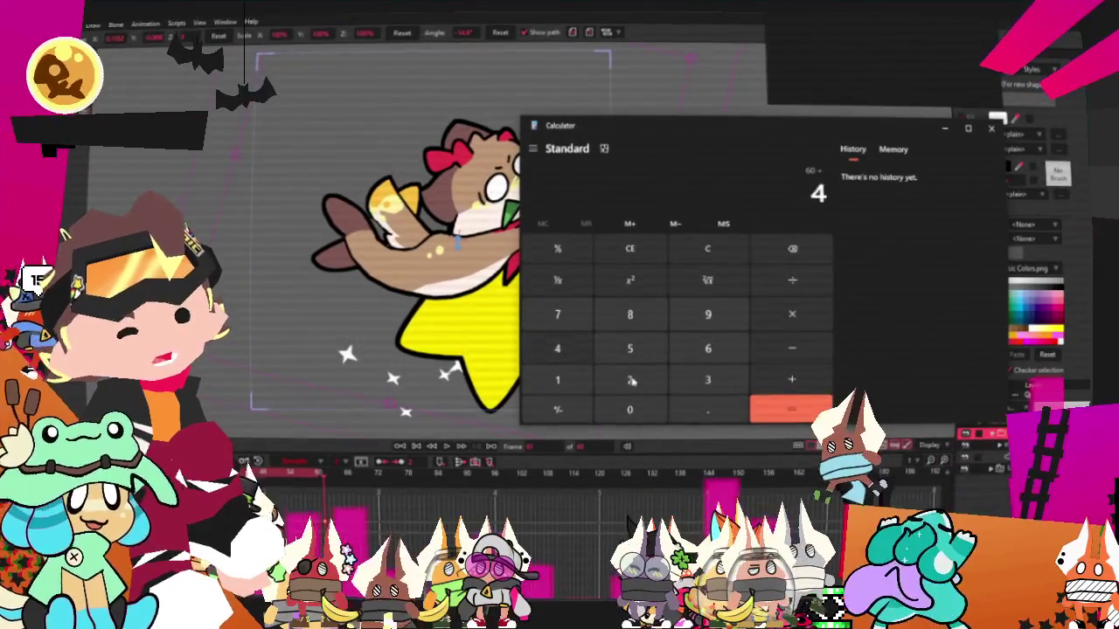
left_click(990, 129)
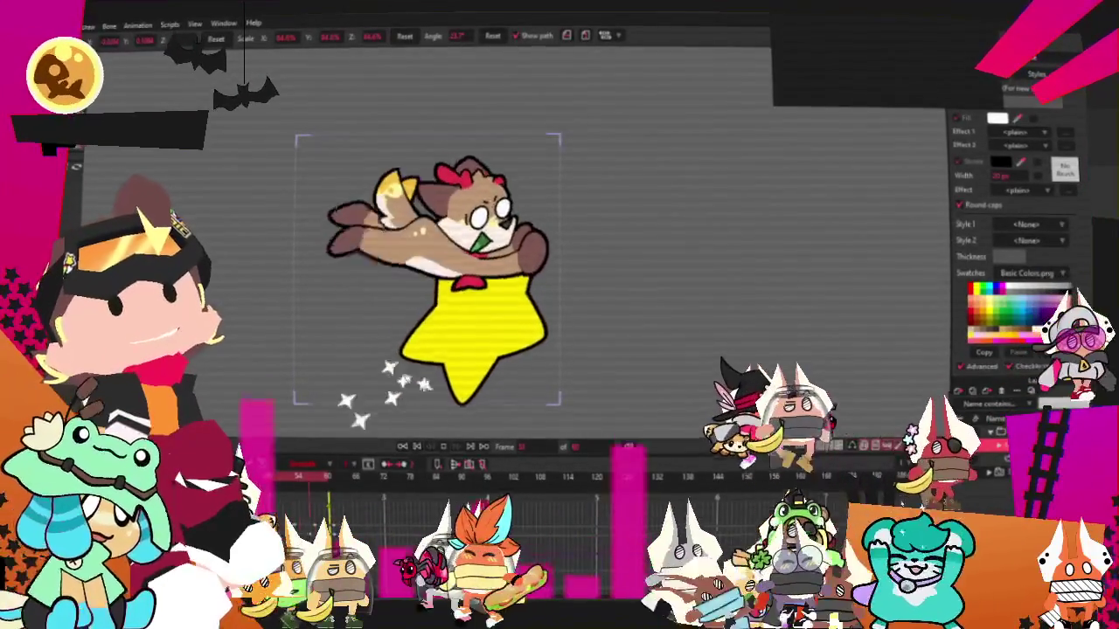
Step: Reopen Calculator, narrow its window, and snip a screenshot of its number keys
key("XF86Calculator")
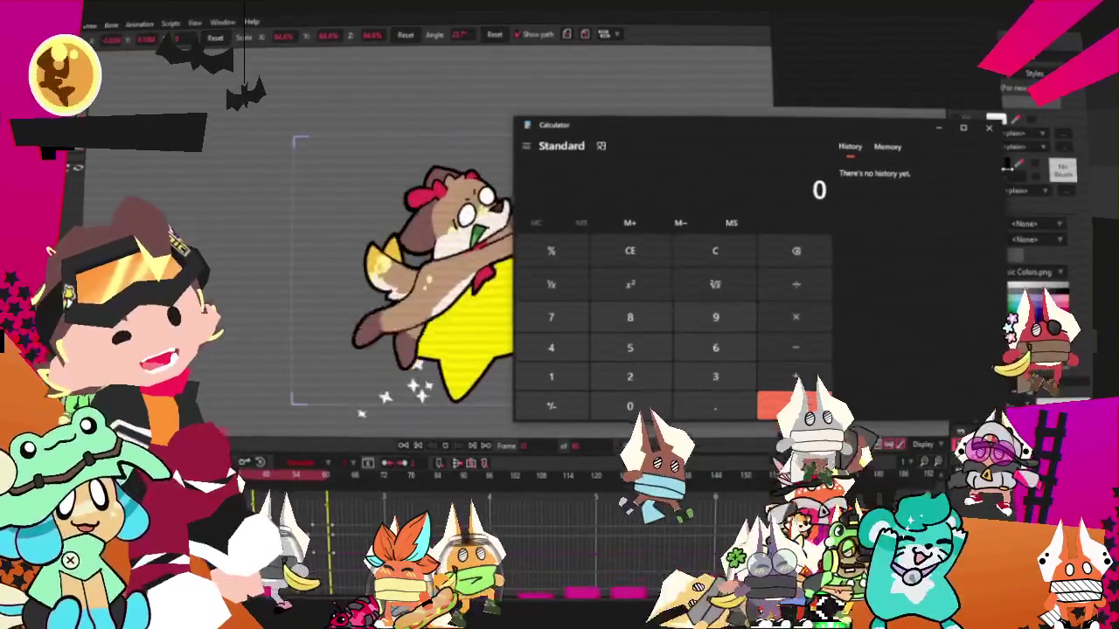
left_click_drag(998, 192, 824, 194)
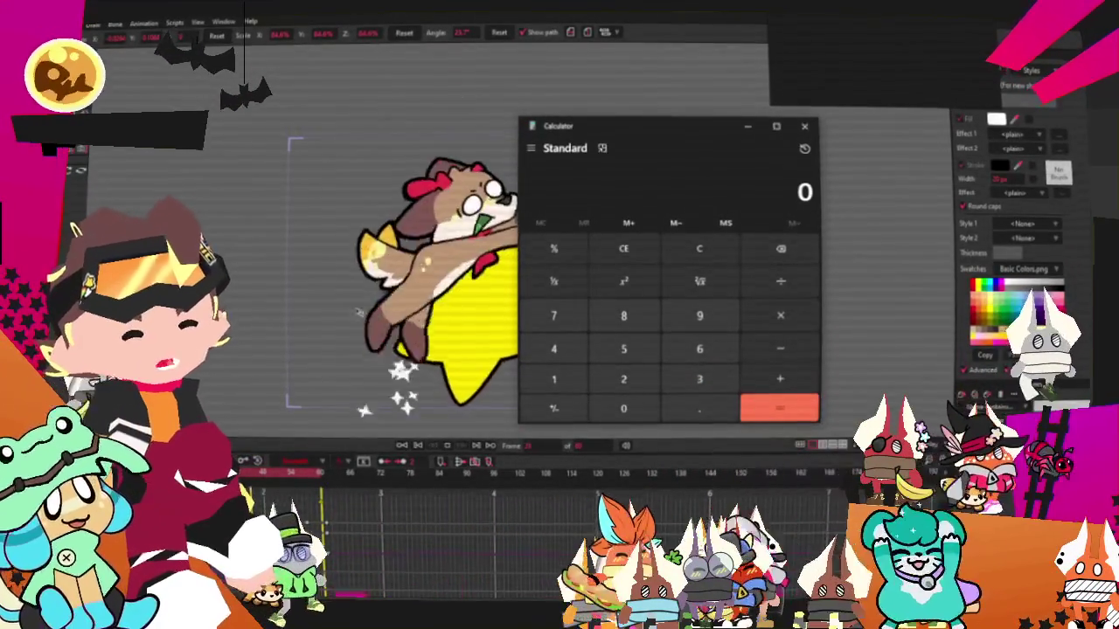
key("super+shift+s")
left_click_drag(576, 262, 740, 383)
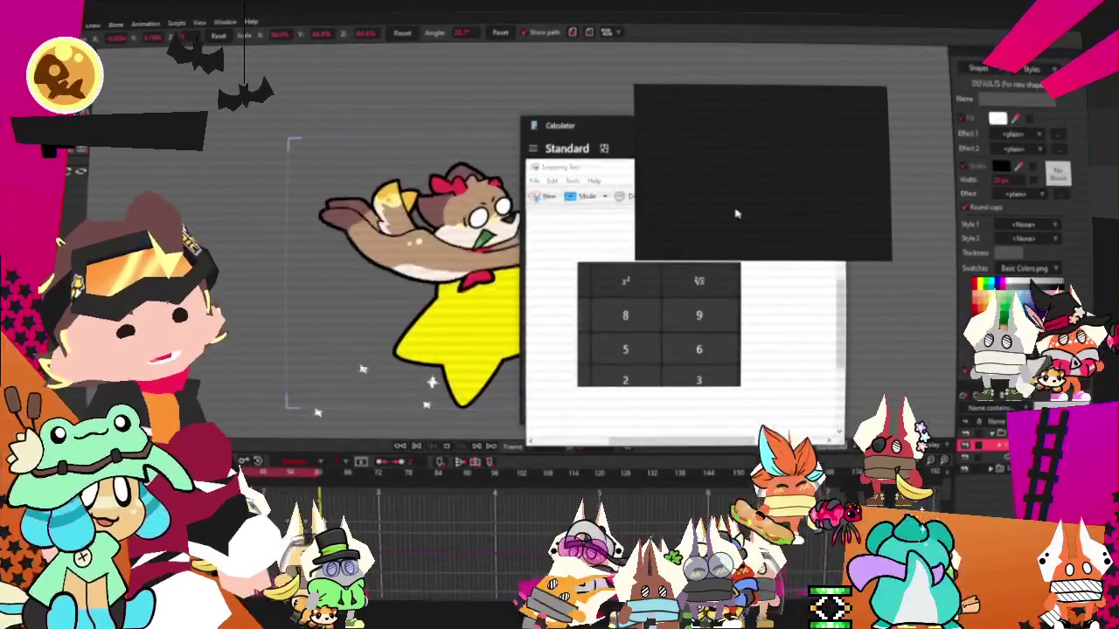
Step: Paste the calculator keypad capture into Snipping Tool and enlarge its window
key("ctrl+v")
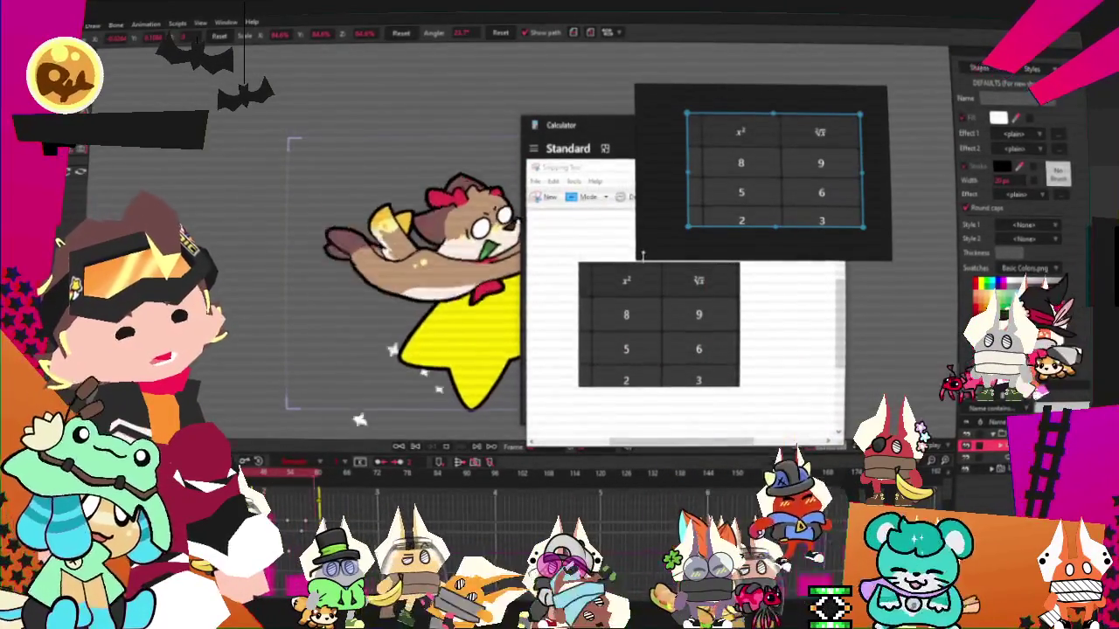
left_click_drag(643, 255, 348, 473)
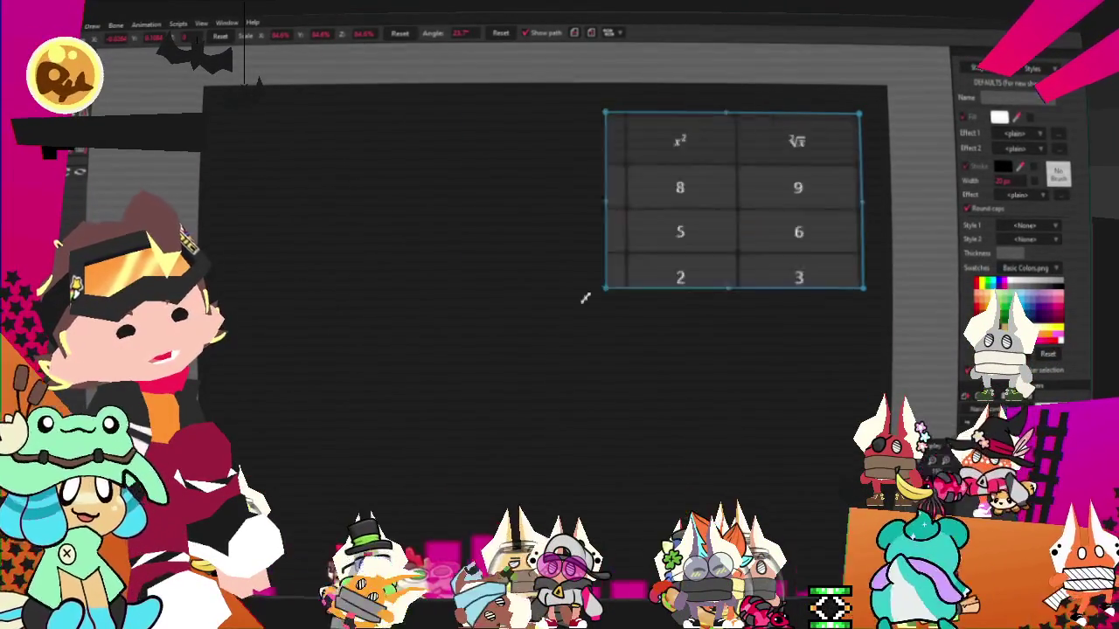
scroll(582, 295, "up", 5)
scroll(407, 342, "up", 3)
scroll(606, 397, "up", 2)
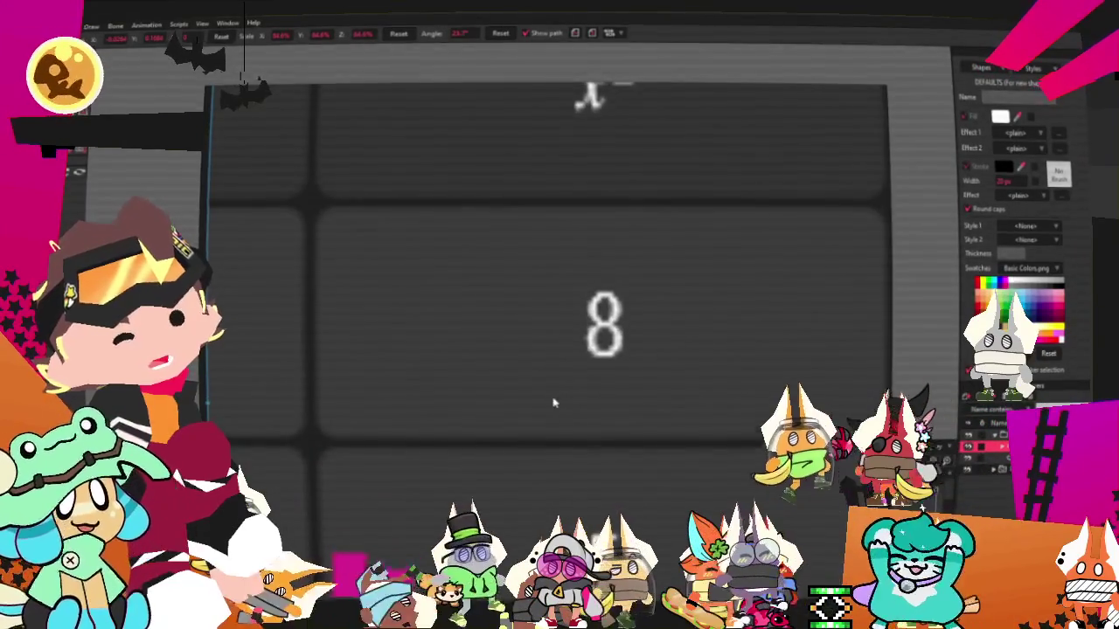
scroll(554, 399, "down", 2)
Step: Centre the 9 and 6 keys in the snip view, then close the snip
left_click_drag(663, 297, 497, 392)
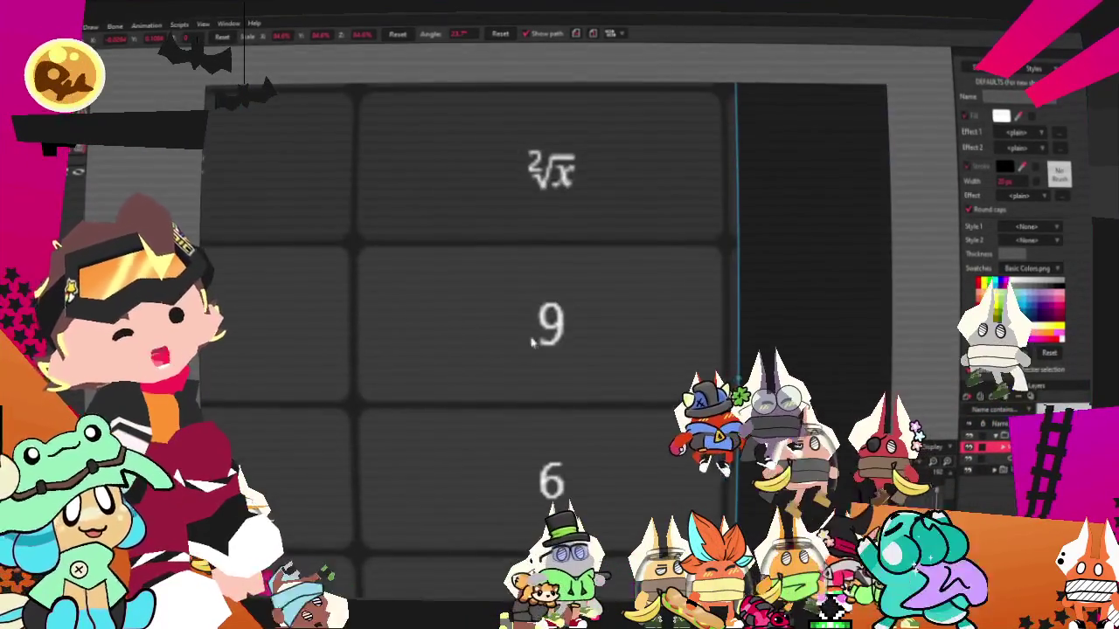
scroll(542, 325, "up", 2)
scroll(550, 337, "down", 2)
left_click_drag(550, 337, 561, 213)
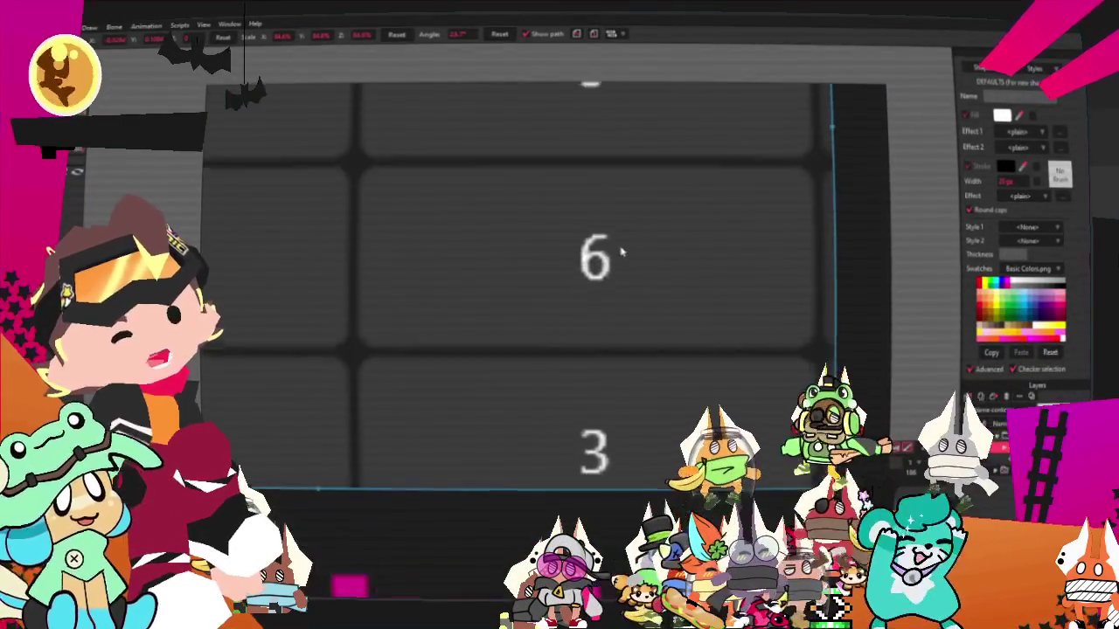
scroll(620, 253, "down", 2)
scroll(529, 368, "down", 2)
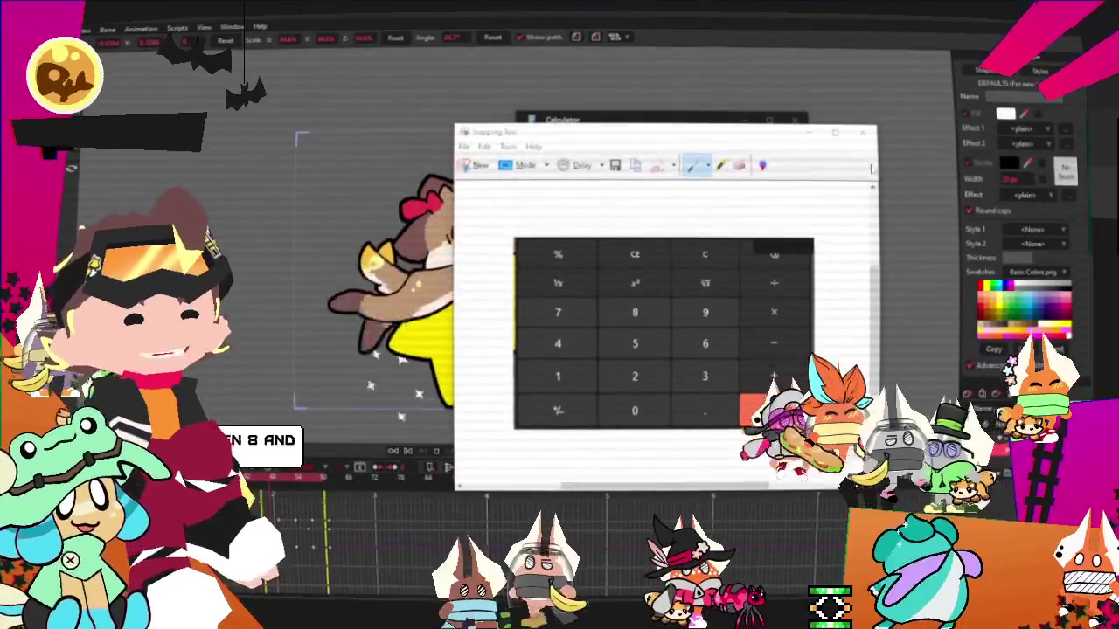
left_click(865, 137)
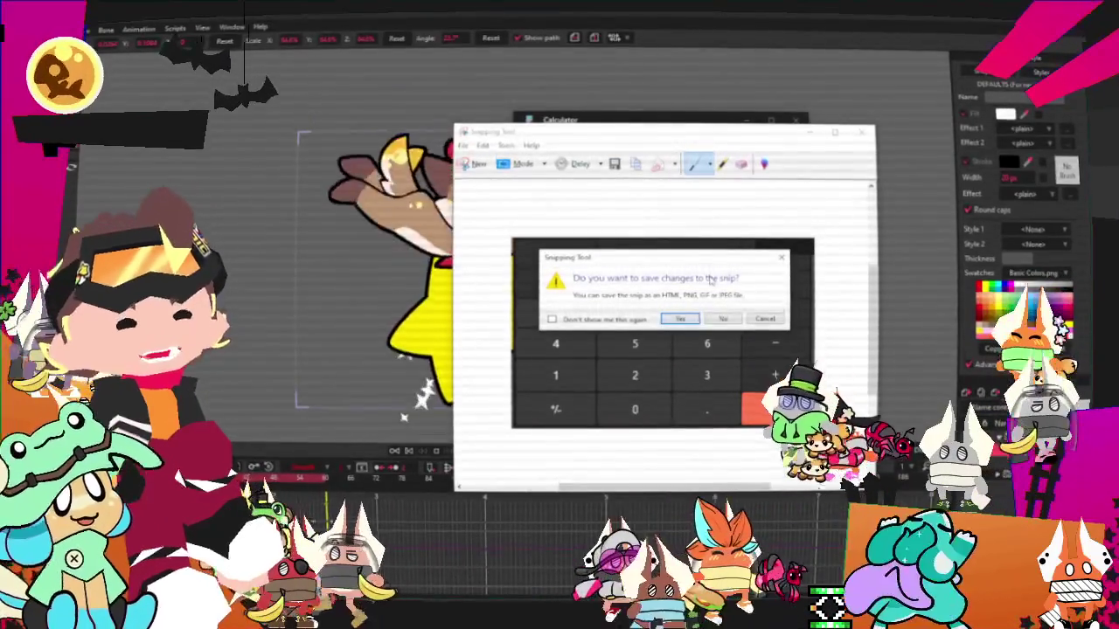
Step: Dismiss the snip without saving and switch Calculator to Scientific mode
left_click(725, 319)
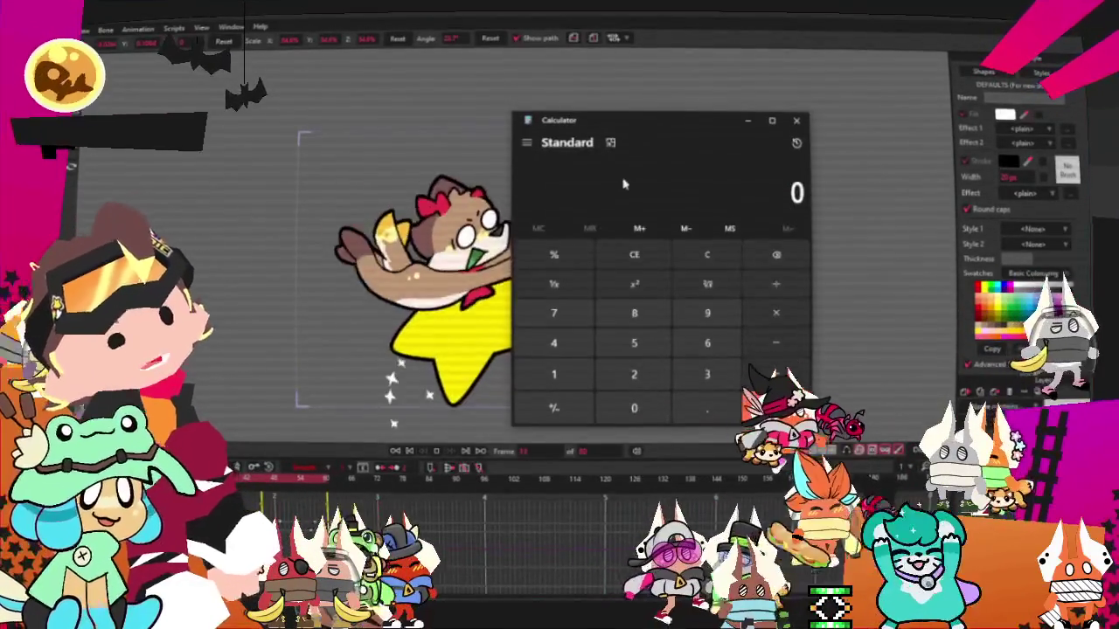
left_click(526, 144)
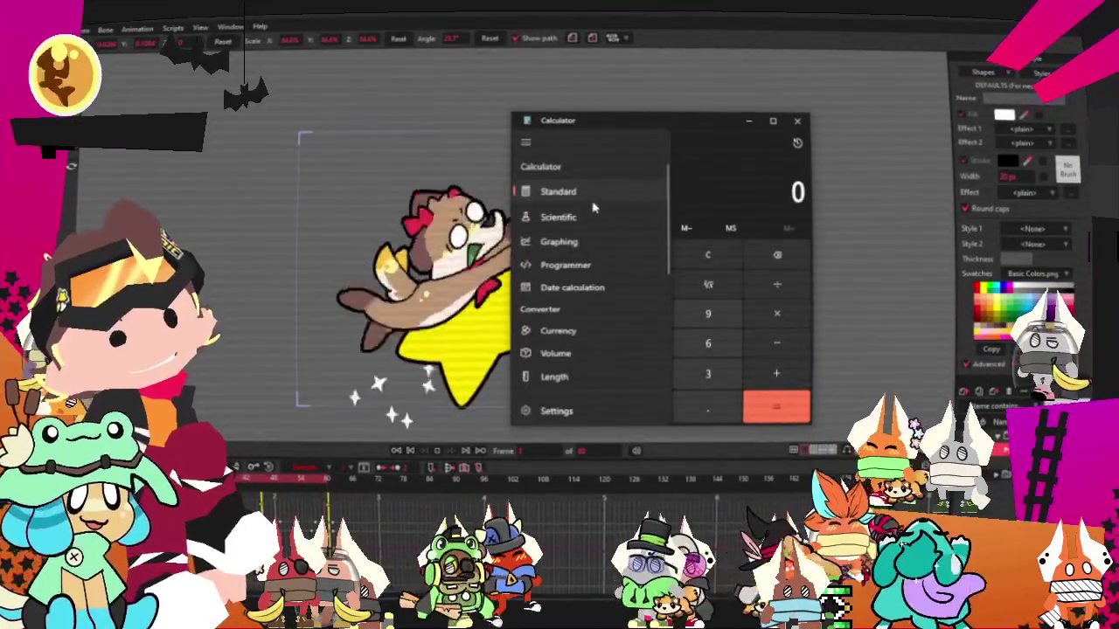
left_click(559, 217)
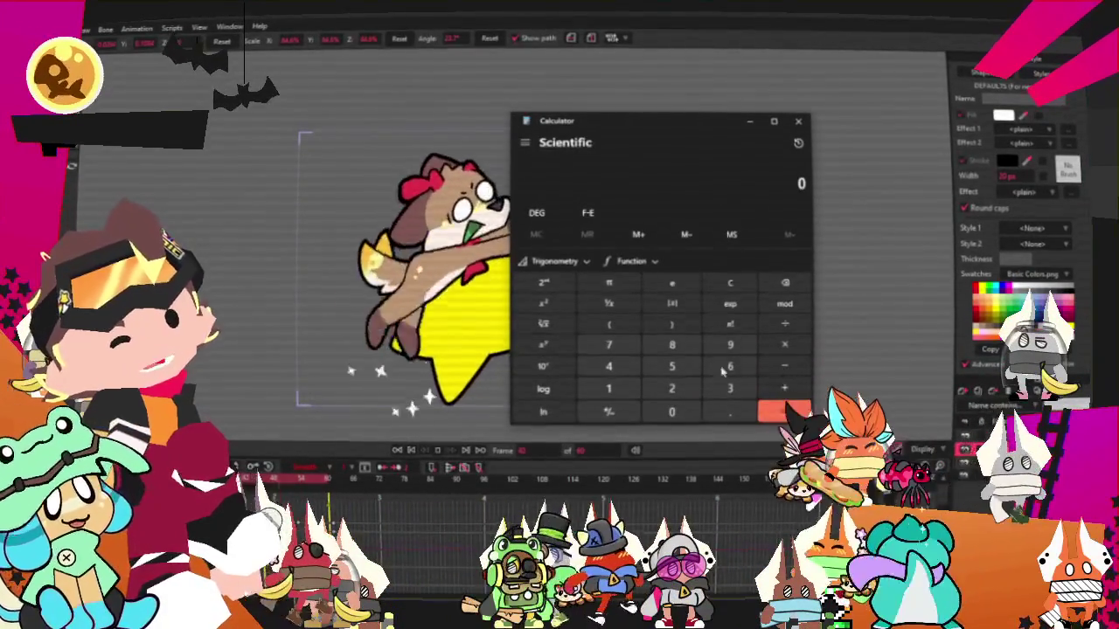
Step: Return Calculator to Standard mode and close it to reveal the Moho animation
left_click(525, 143)
left_click(612, 189)
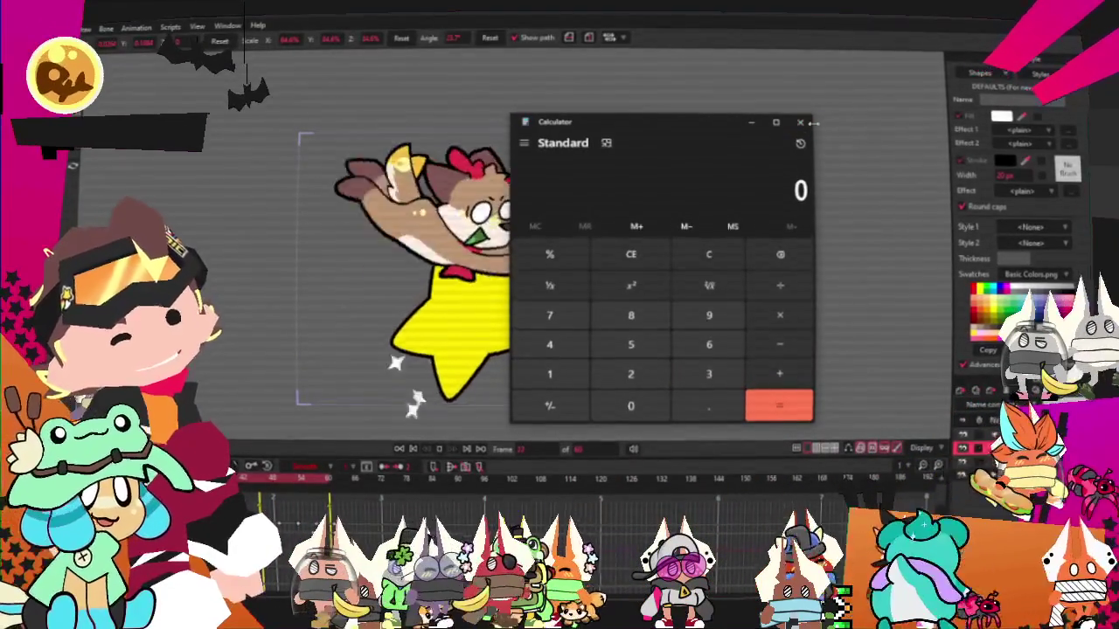
left_click(799, 121)
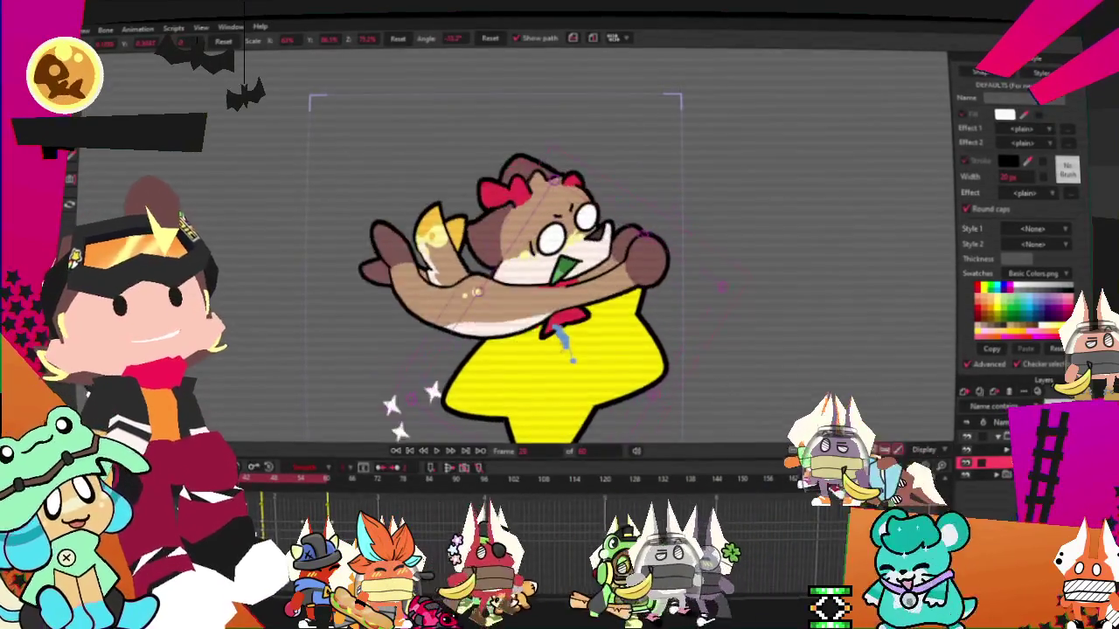
scroll(532, 390, "down", 2)
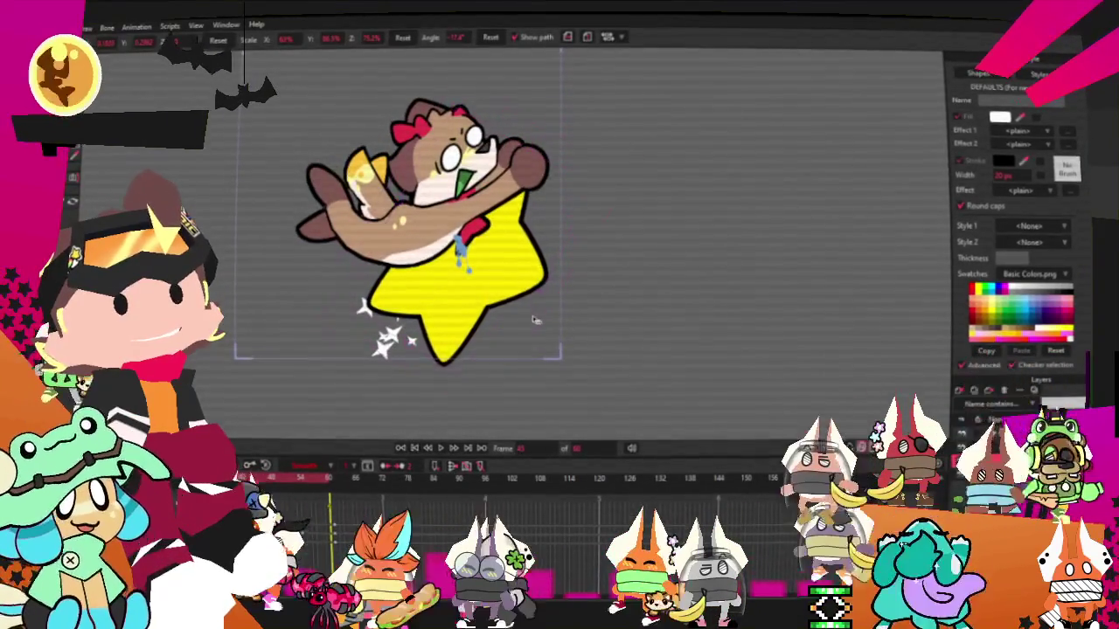
Step: Stop playback on the timeline, scrub slightly forward, then stop the looping animation again
left_click(330, 477)
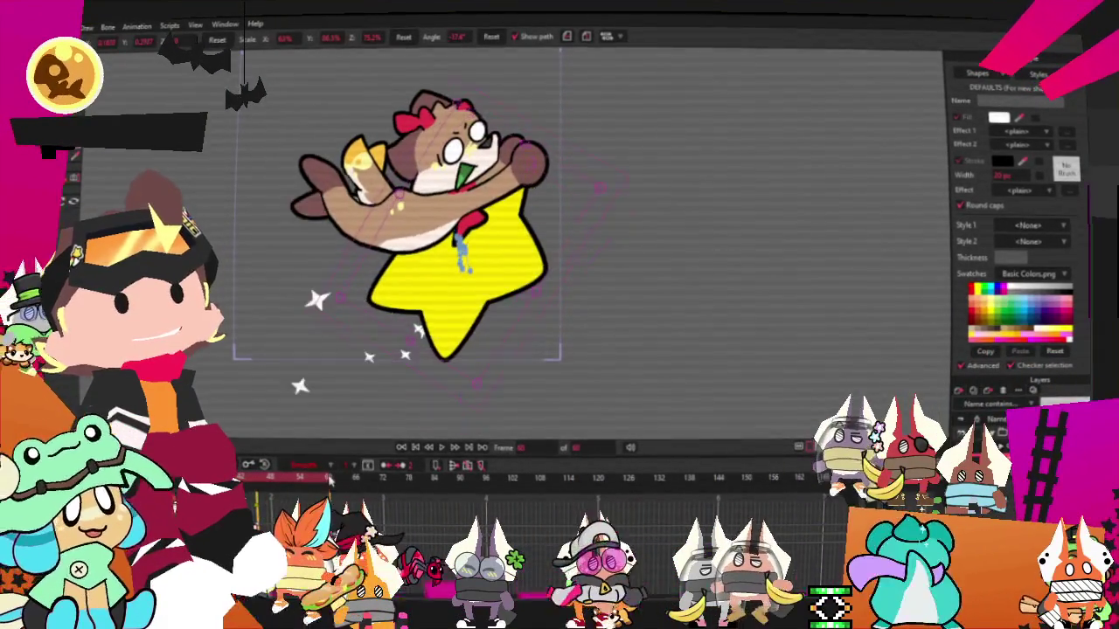
left_click_drag(324, 479, 329, 478)
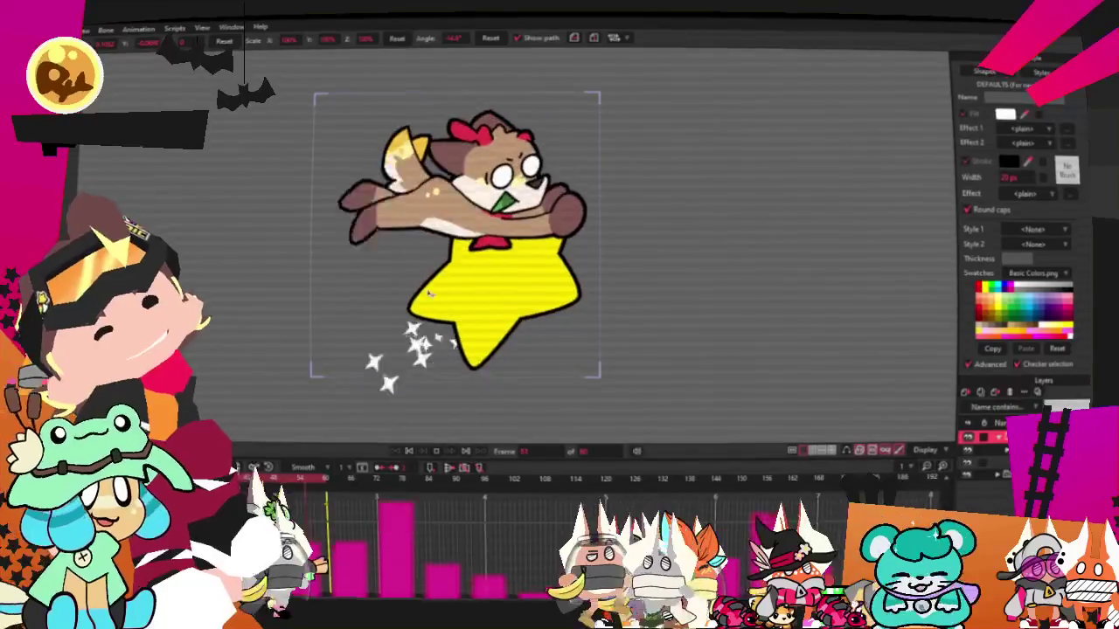
left_click(408, 447)
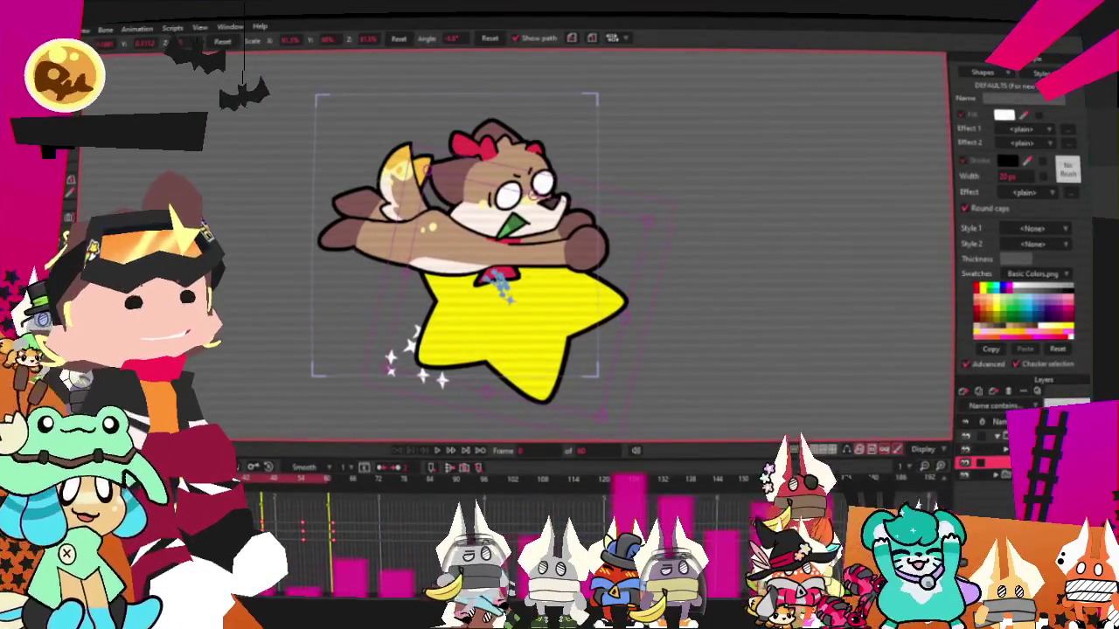
key("space")
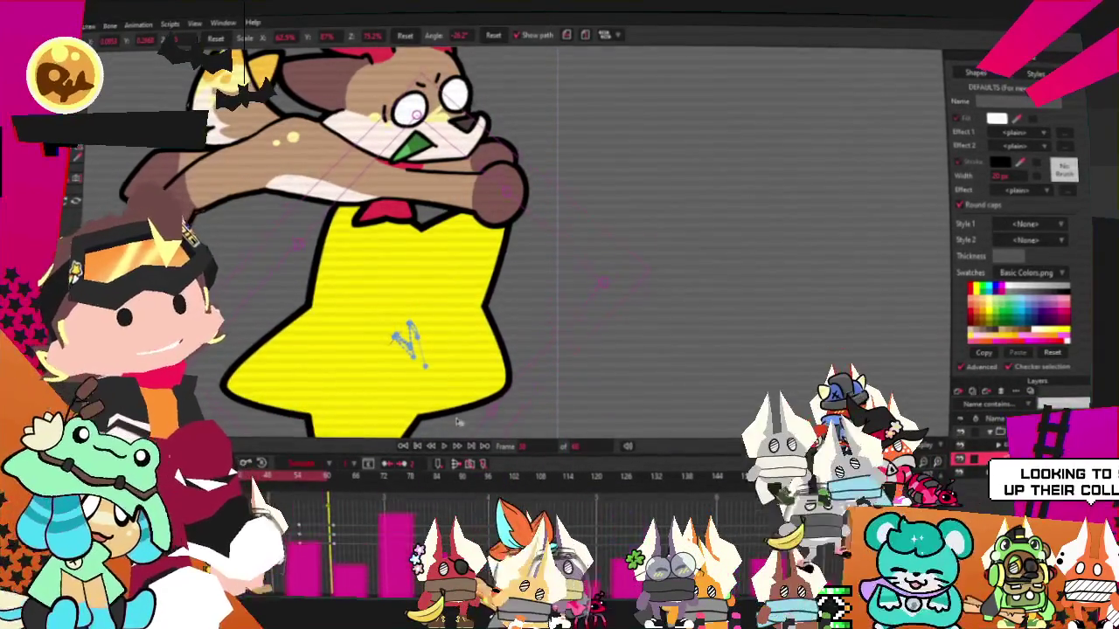
Step: Step back a frame, replay the dog-on-star animation, and stop on a frame to edit
key("ctrl+z")
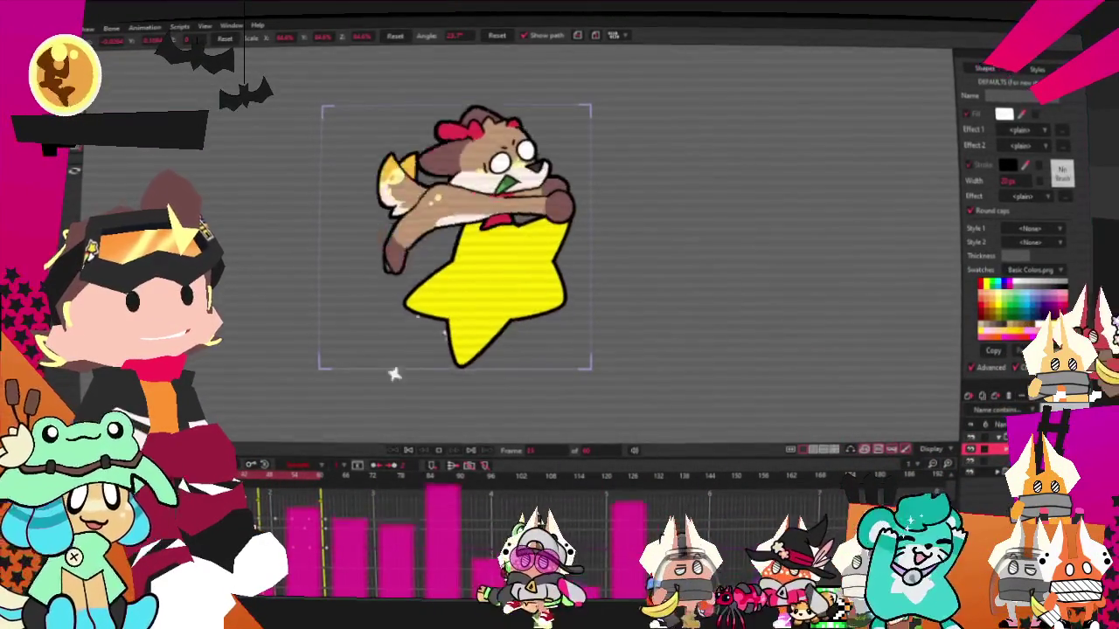
key("space")
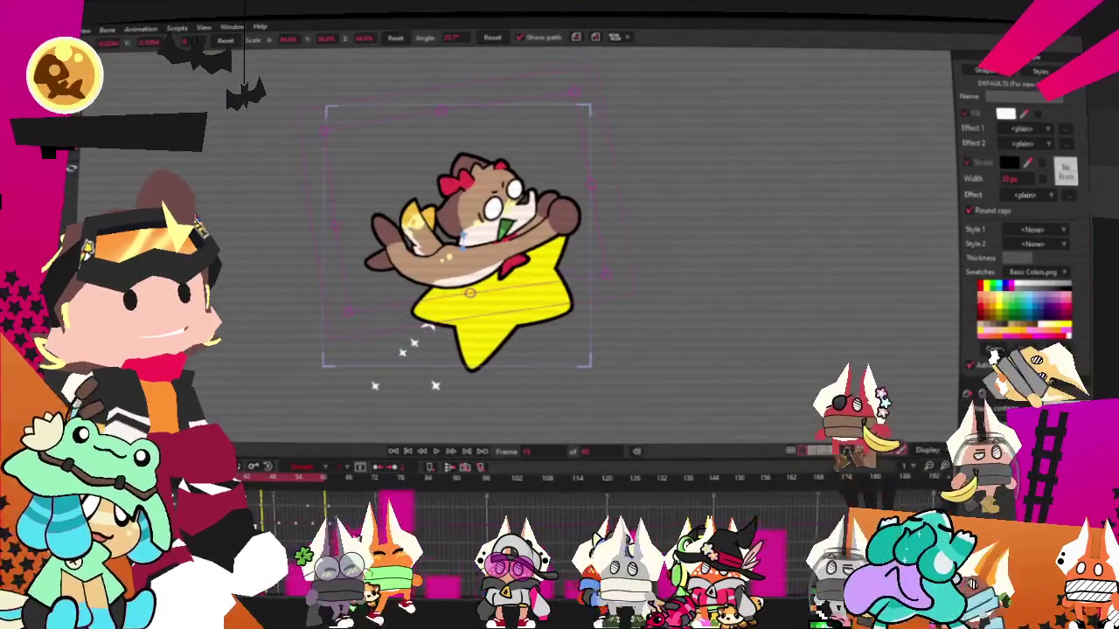
key("Left")
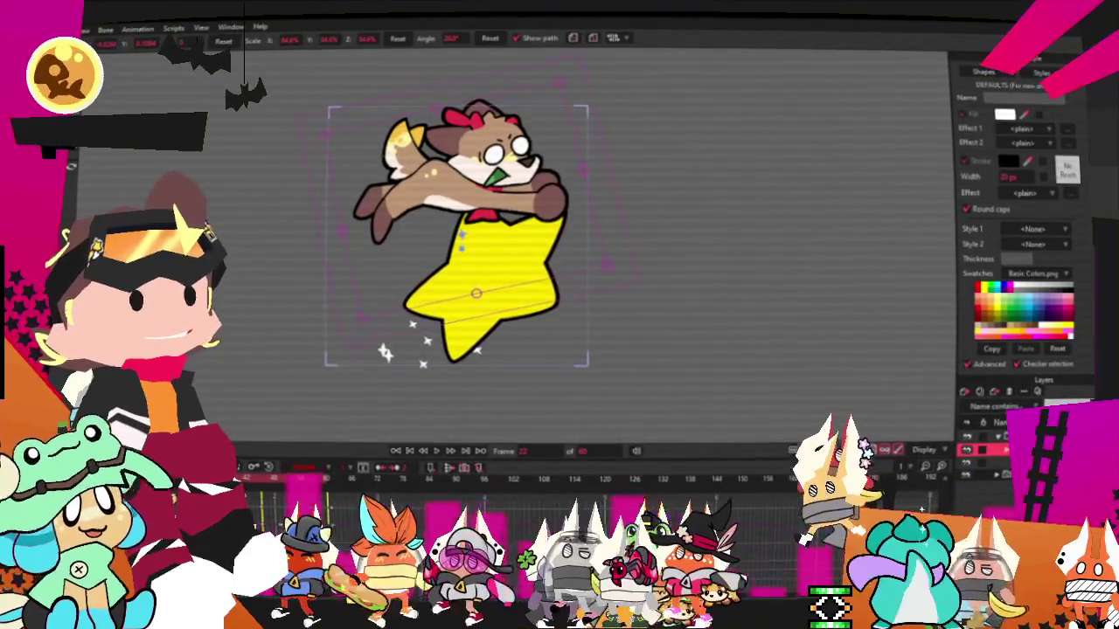
key("space")
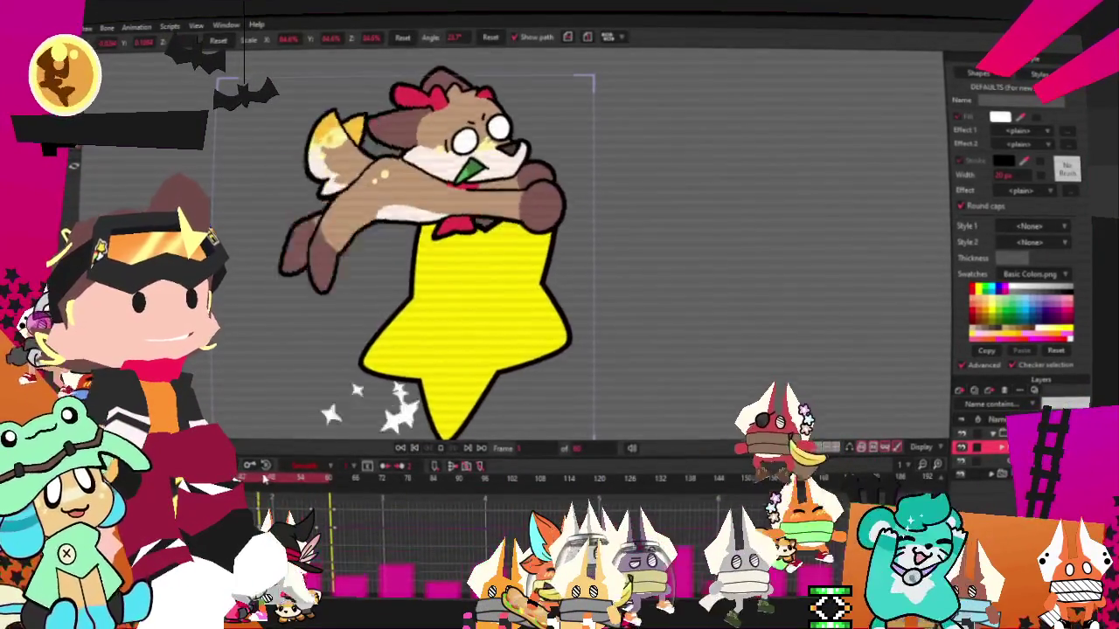
key("space")
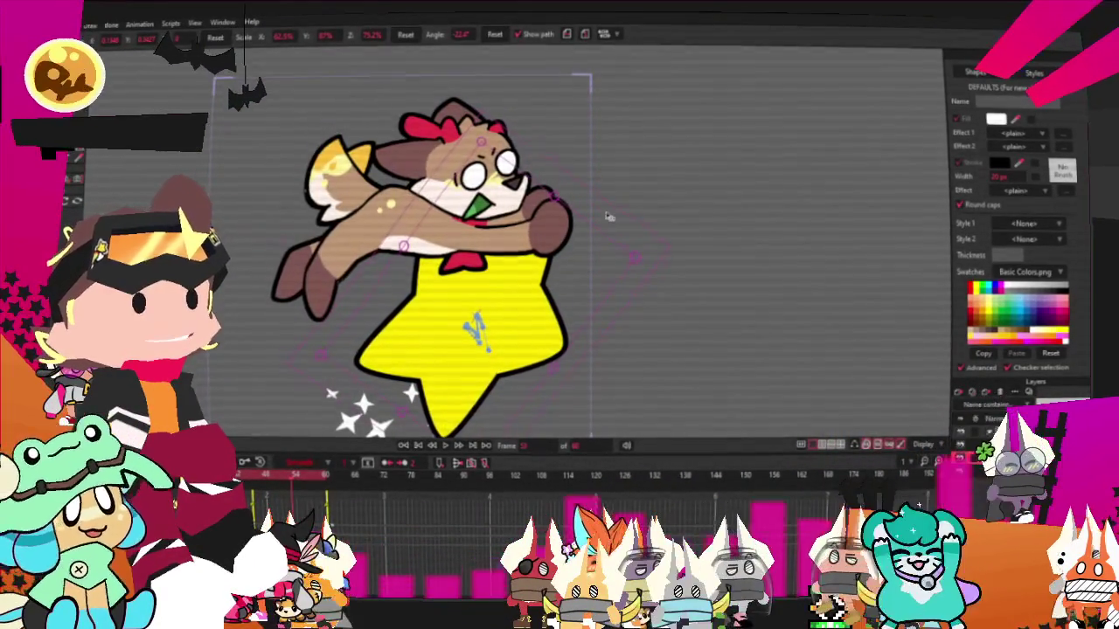
Step: Drag the yellow star into a new stretched pose on the current frame and zoom out
left_click_drag(577, 249, 588, 258)
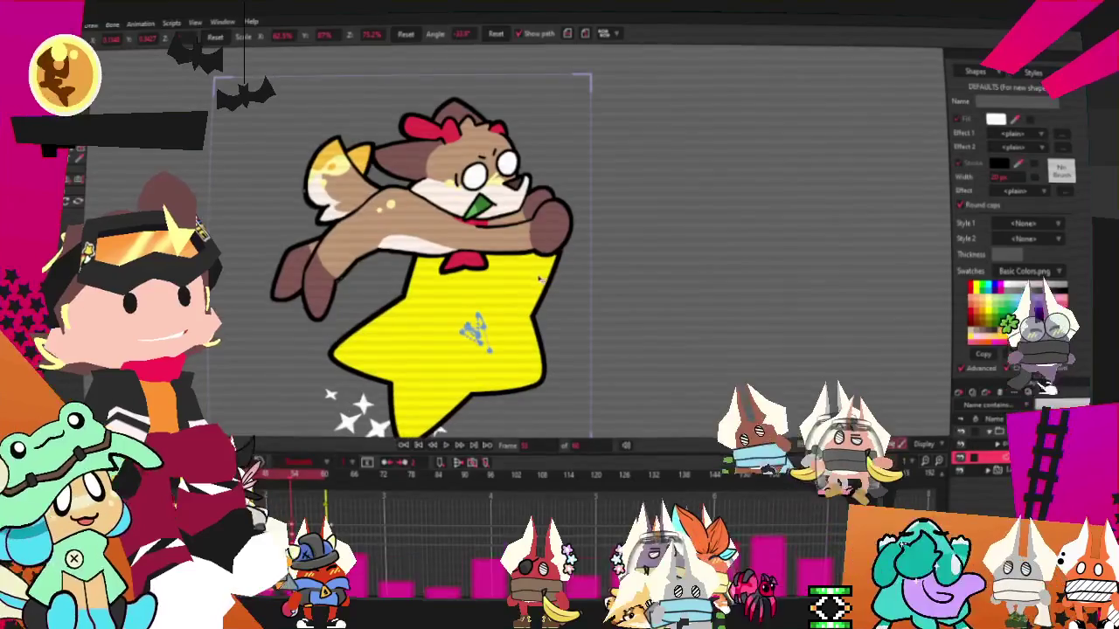
scroll(524, 288, "down", 2)
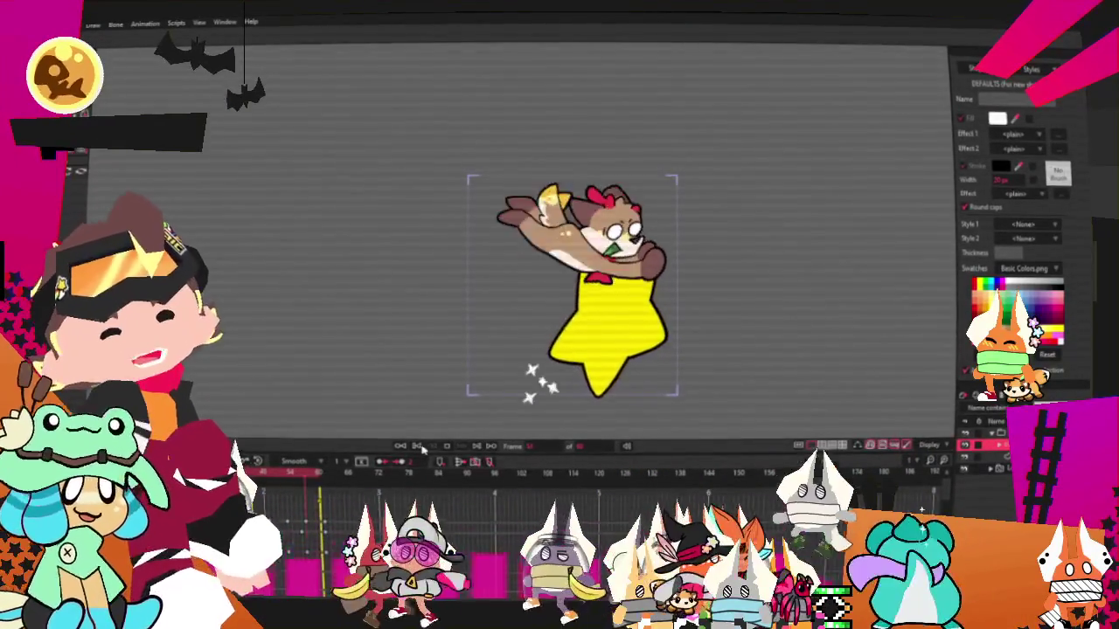
key("alt+f")
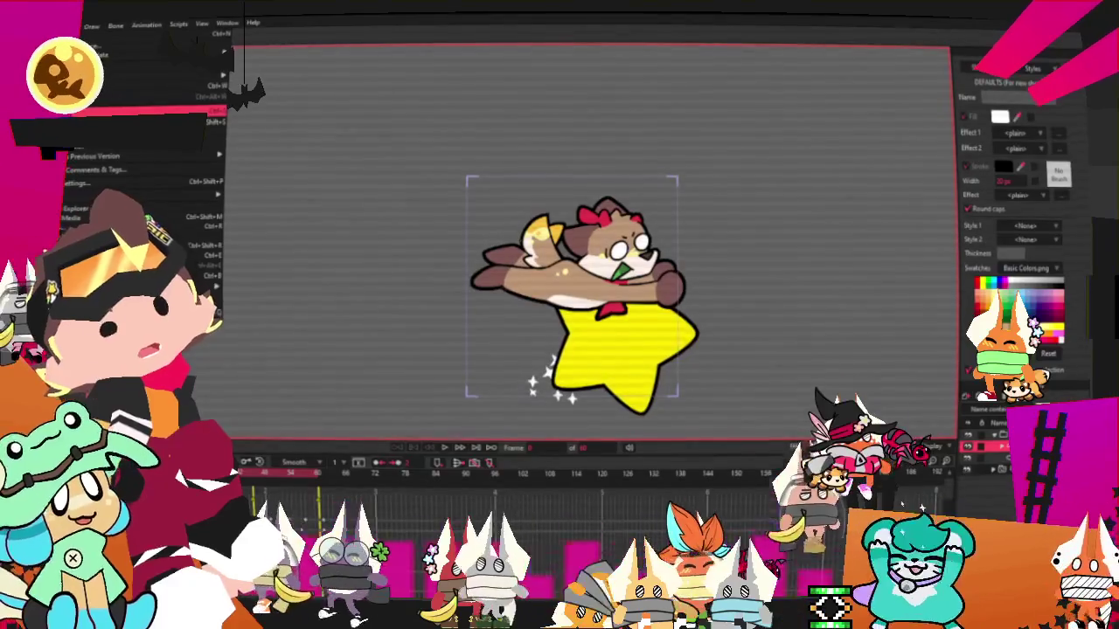
Step: Close the File menu without choosing anything
key("Escape")
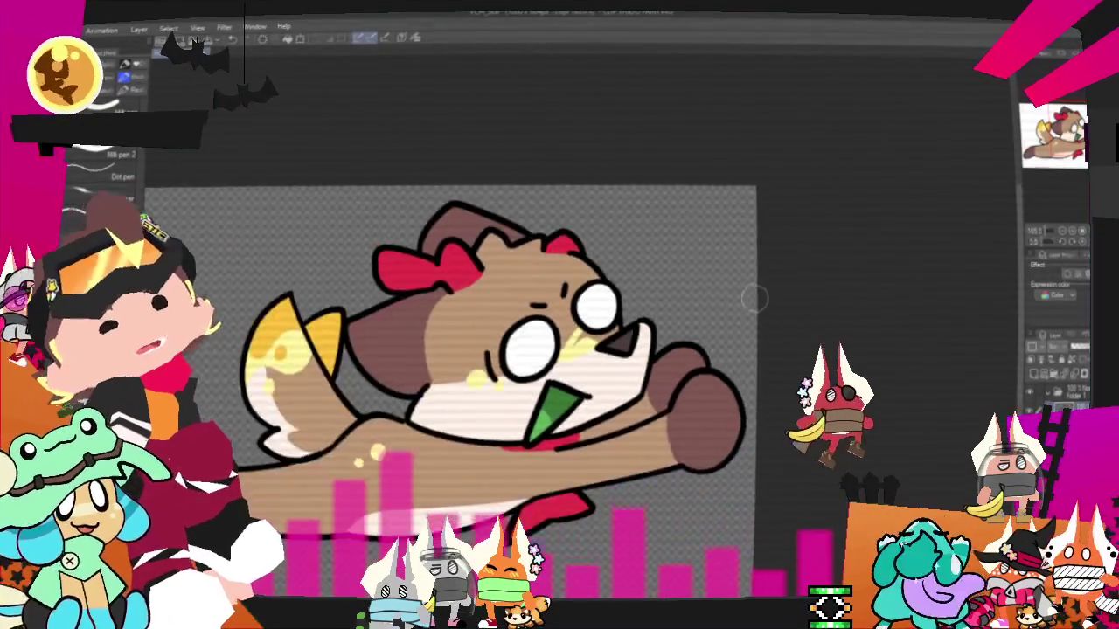
Step: Create a new 1000×1000 canvas and pick a line tool for drawing speed lines
scroll(727, 292, "up", 2)
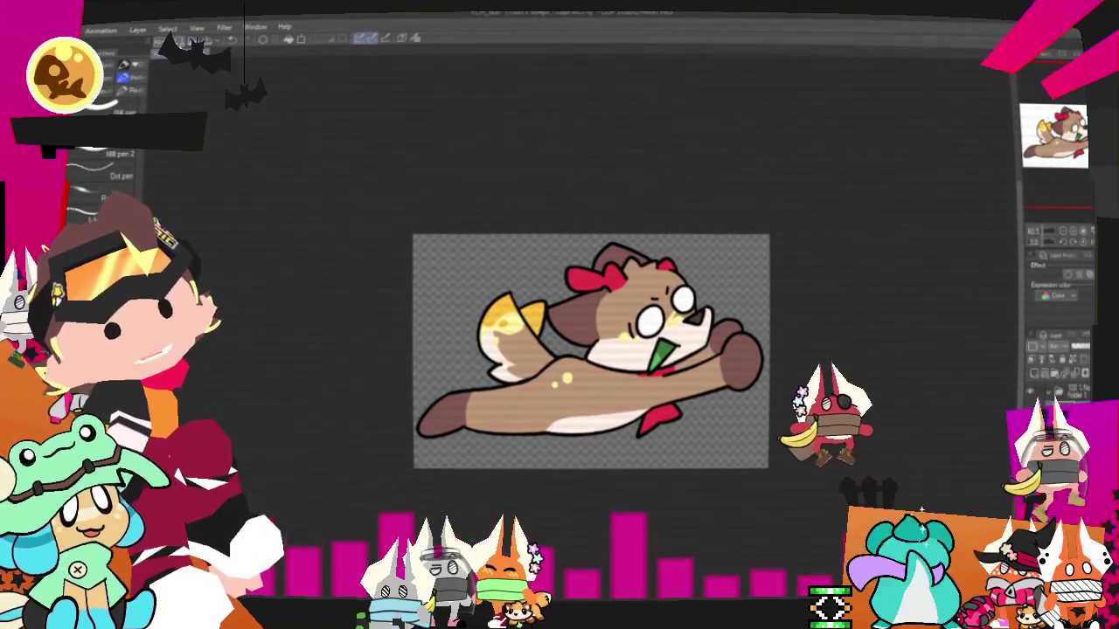
key("ctrl+n")
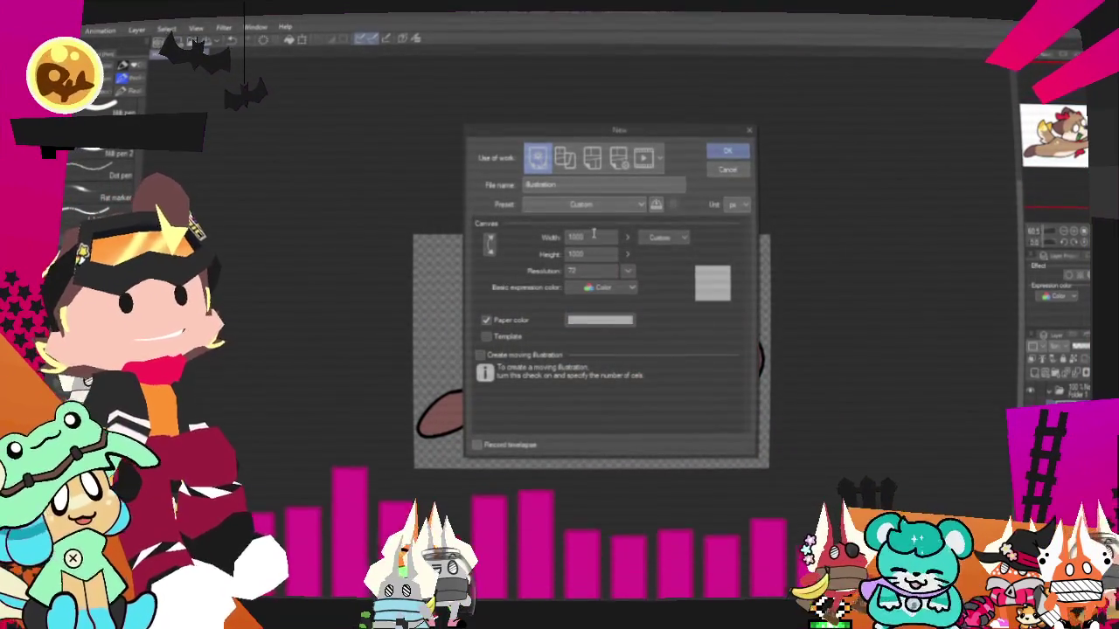
type("1000")
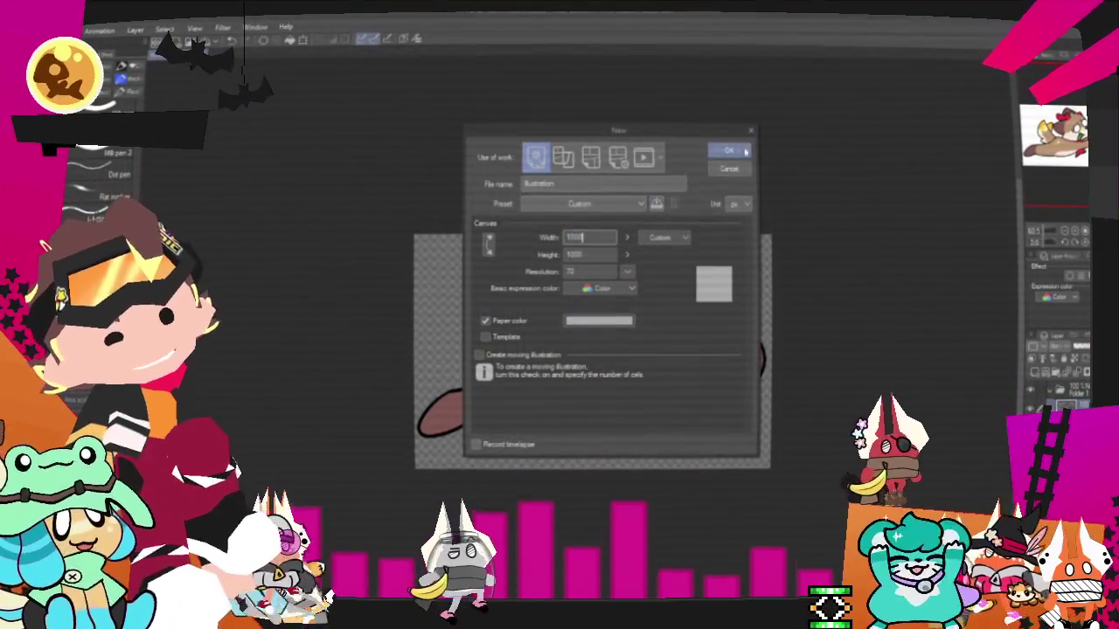
left_click(729, 151)
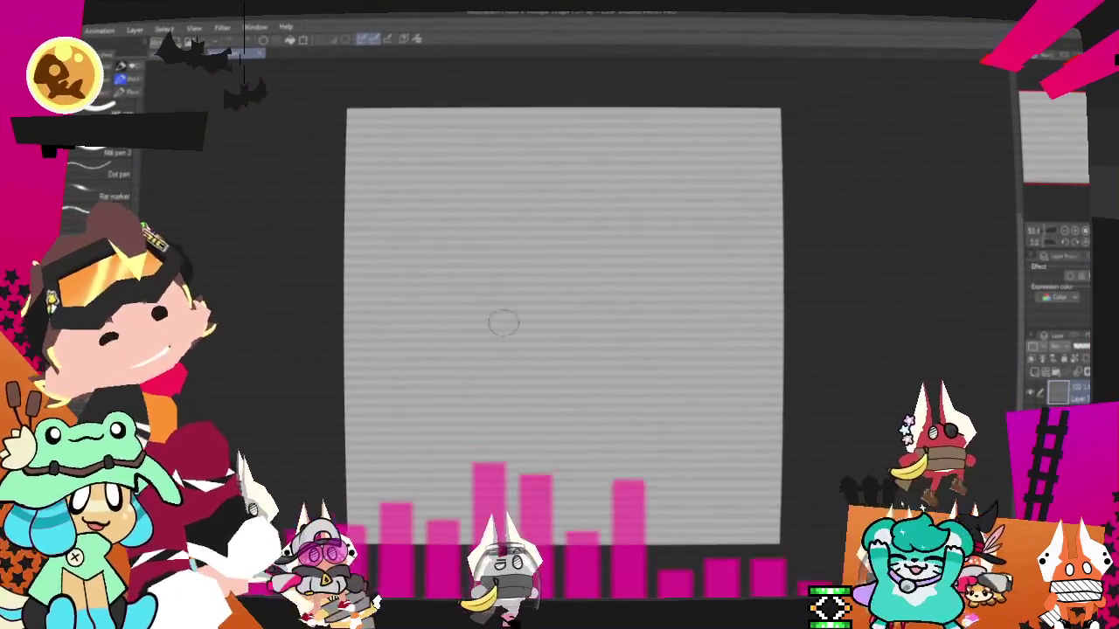
key("u")
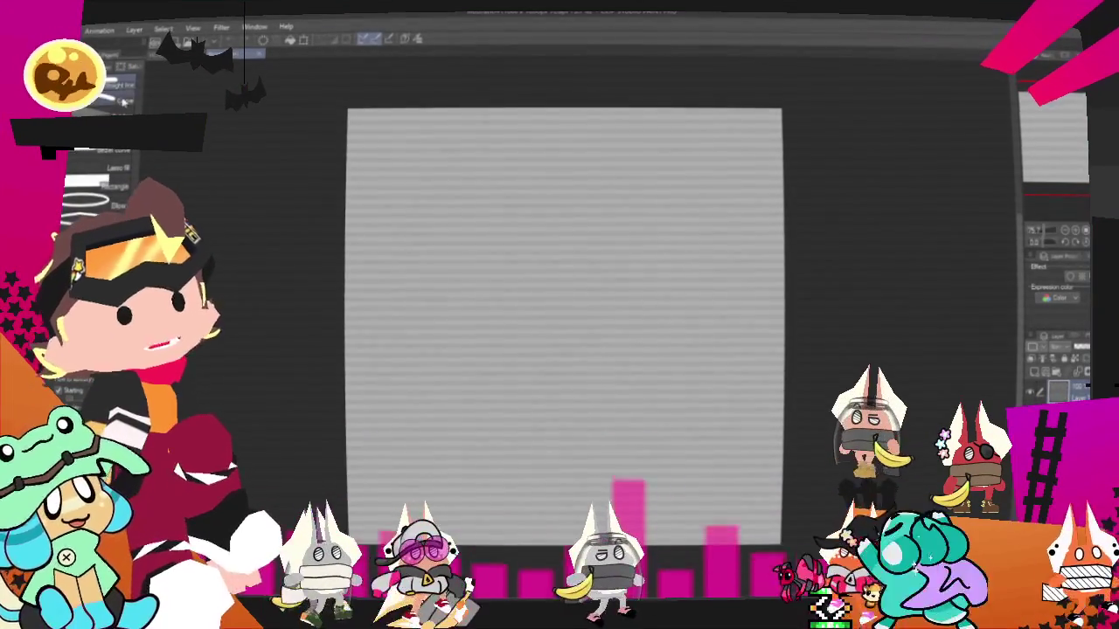
left_click(129, 68)
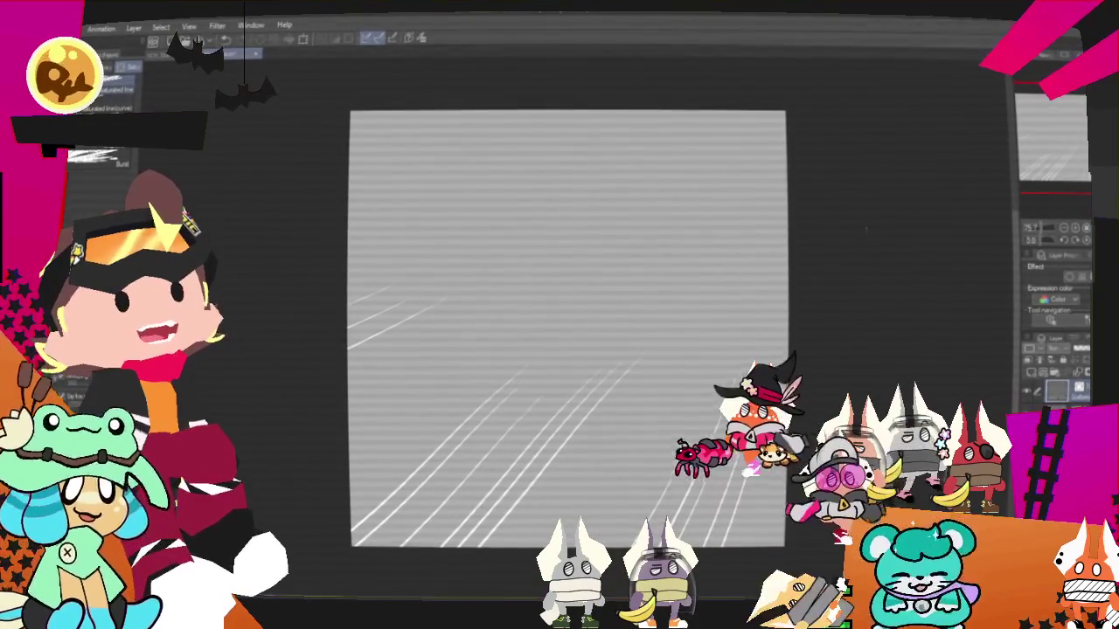
Step: Draw saturated speed lines along a curved guide ending near the canvas's upper right
left_click_drag(591, 229, 844, 384)
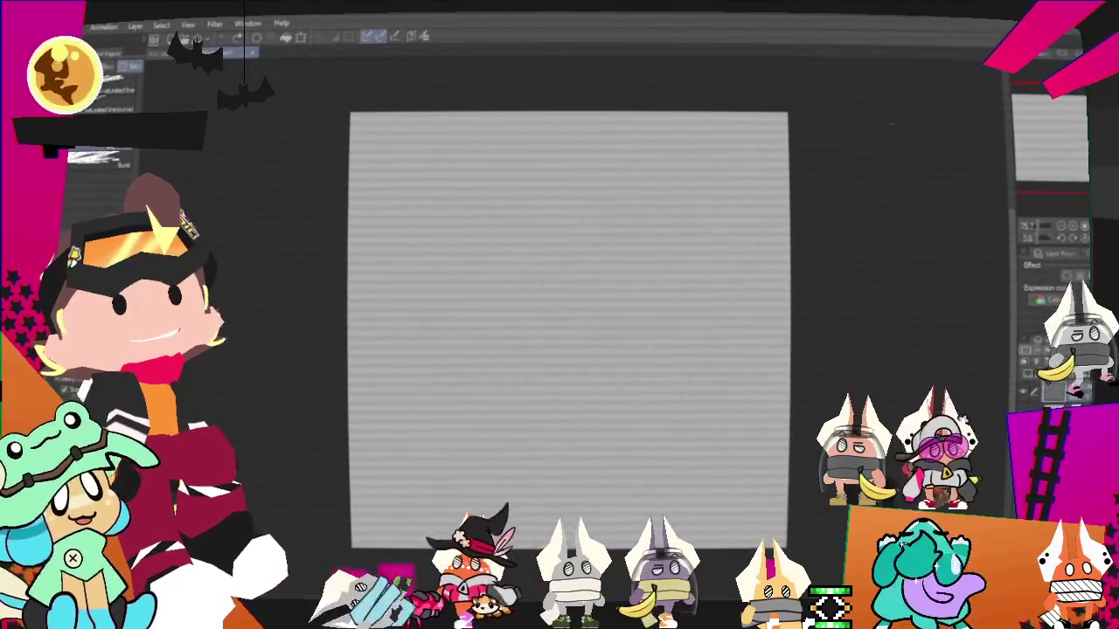
left_click_drag(544, 57, 783, 446)
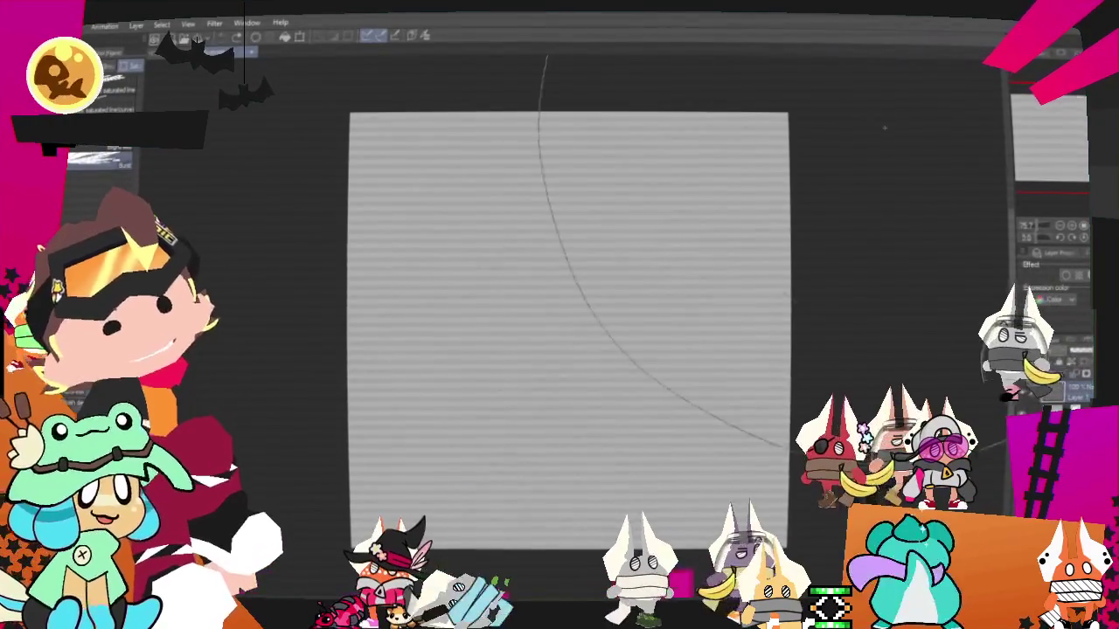
left_click_drag(577, 59, 909, 431)
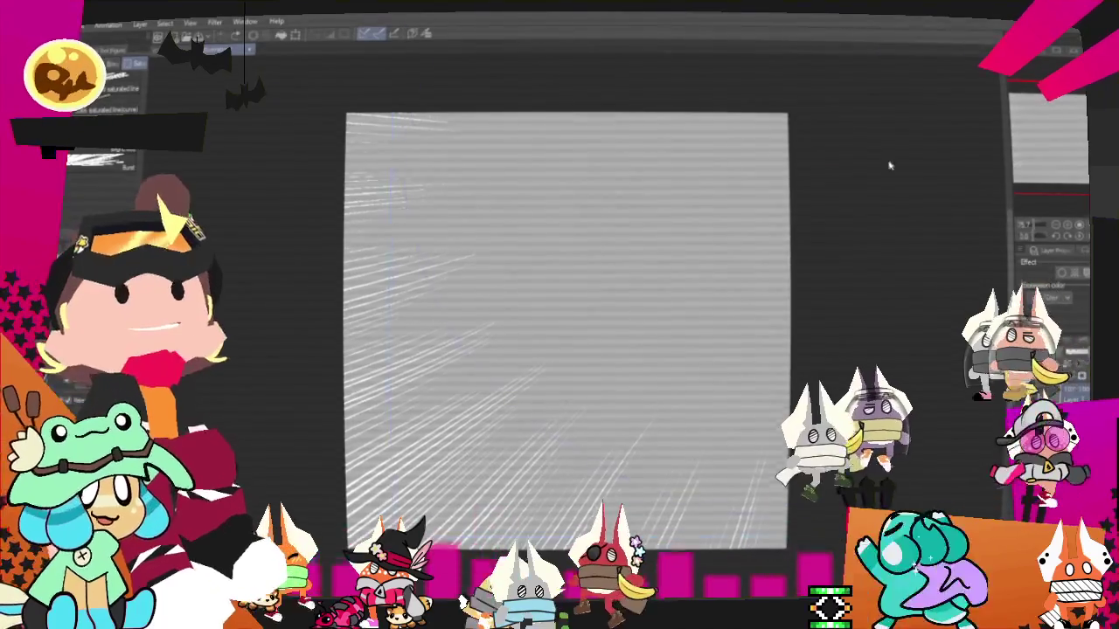
left_click_drag(890, 166, 843, 157)
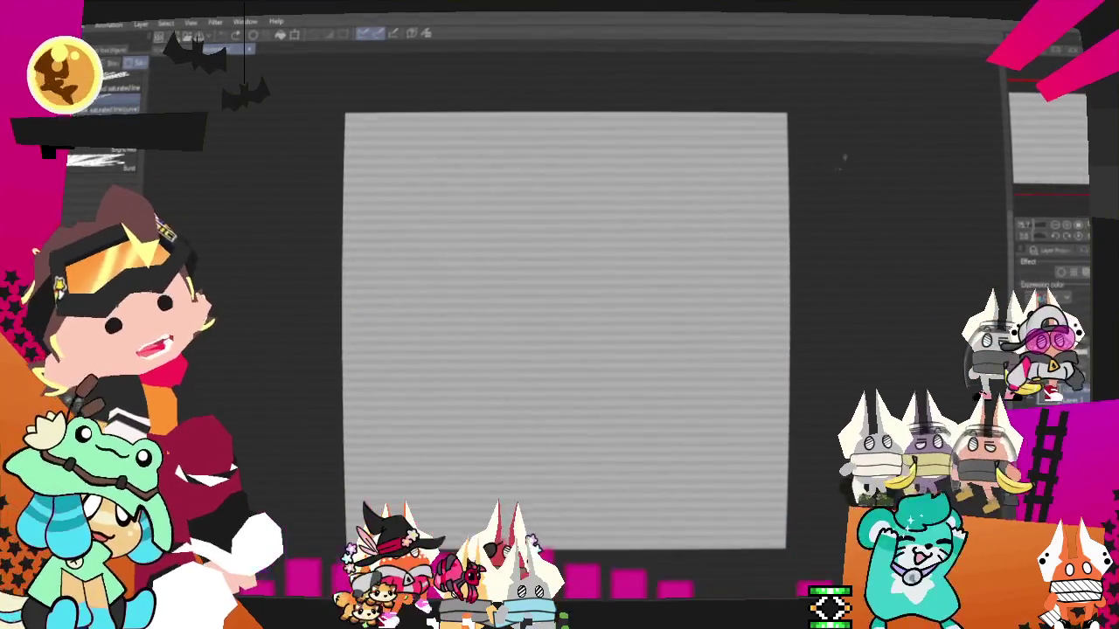
left_click(457, 370)
left_click(499, 505)
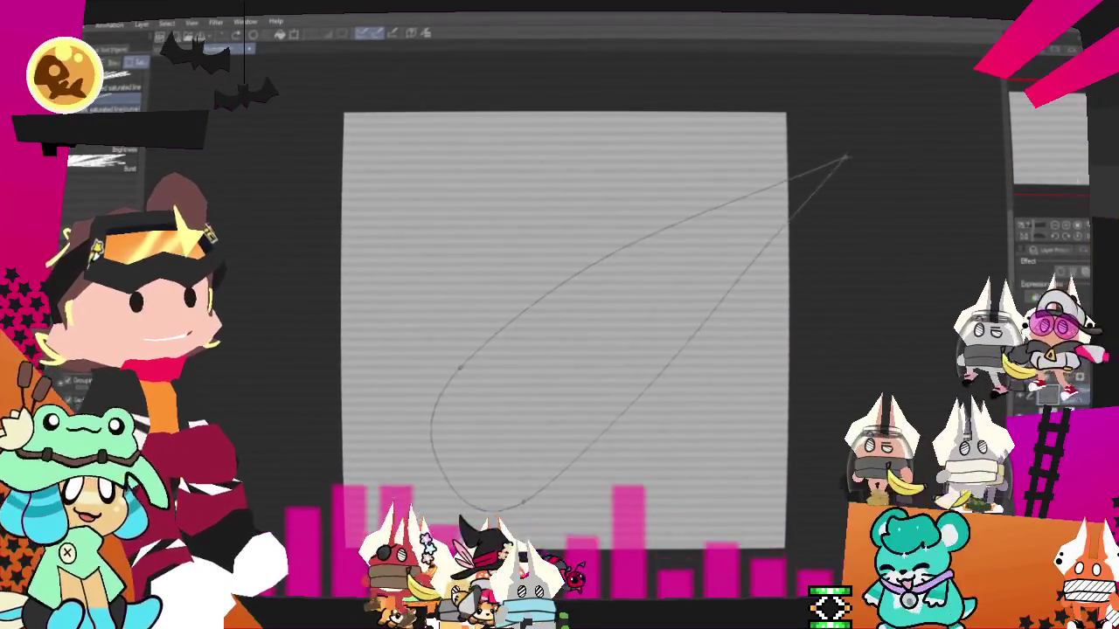
double_click(843, 158)
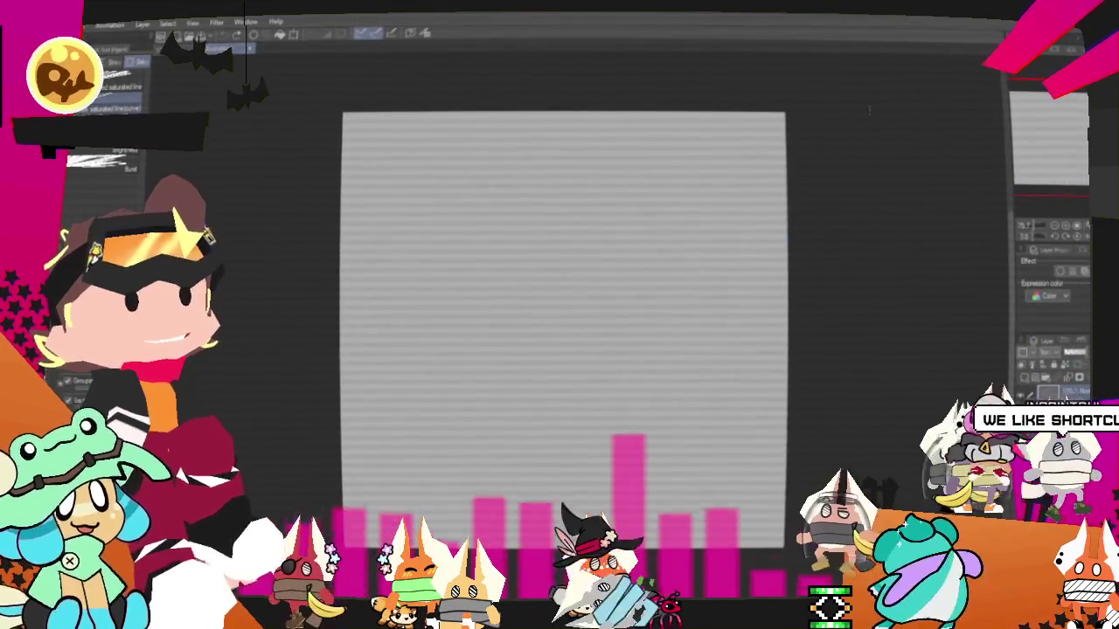
Step: Redraw the guide curve from outside the canvas so the speed lines fill it
left_click(734, 103)
left_click(892, 339)
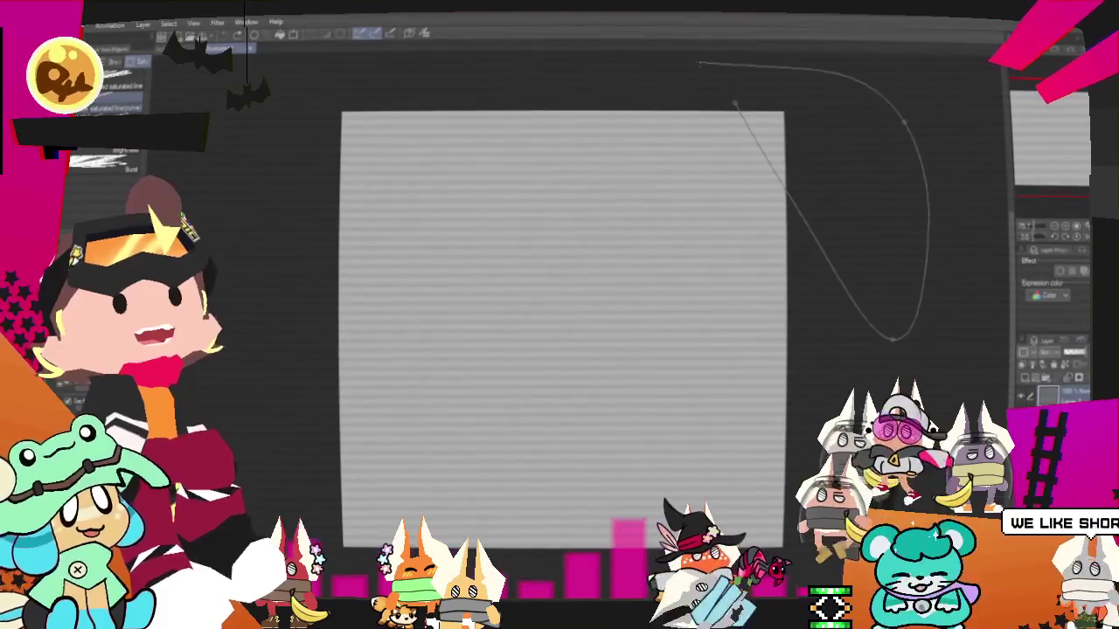
double_click(699, 63)
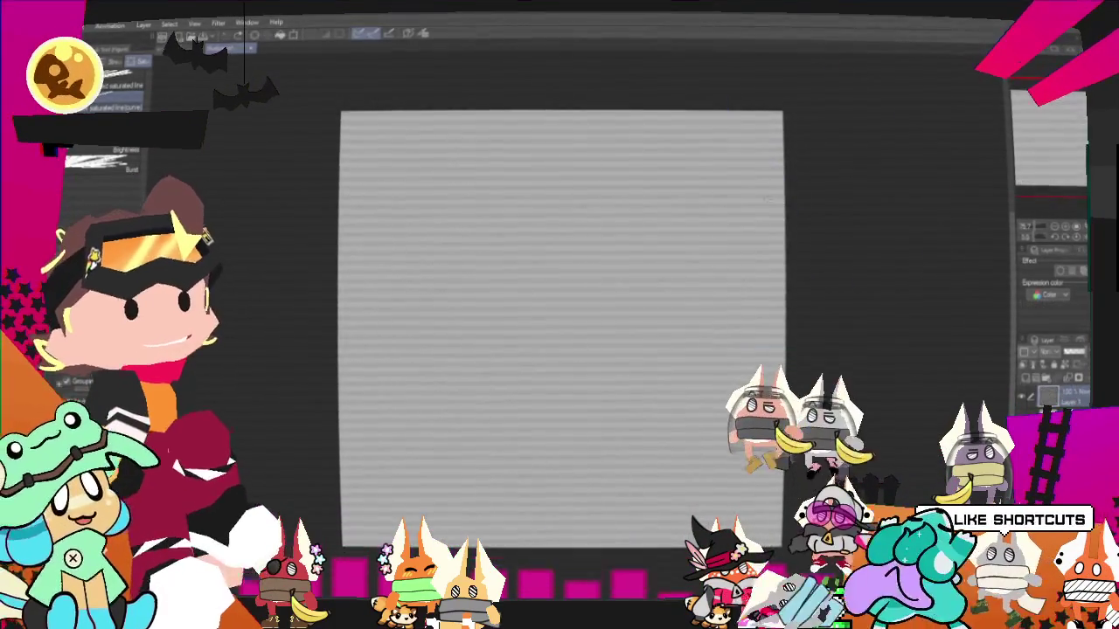
left_click(1055, 227)
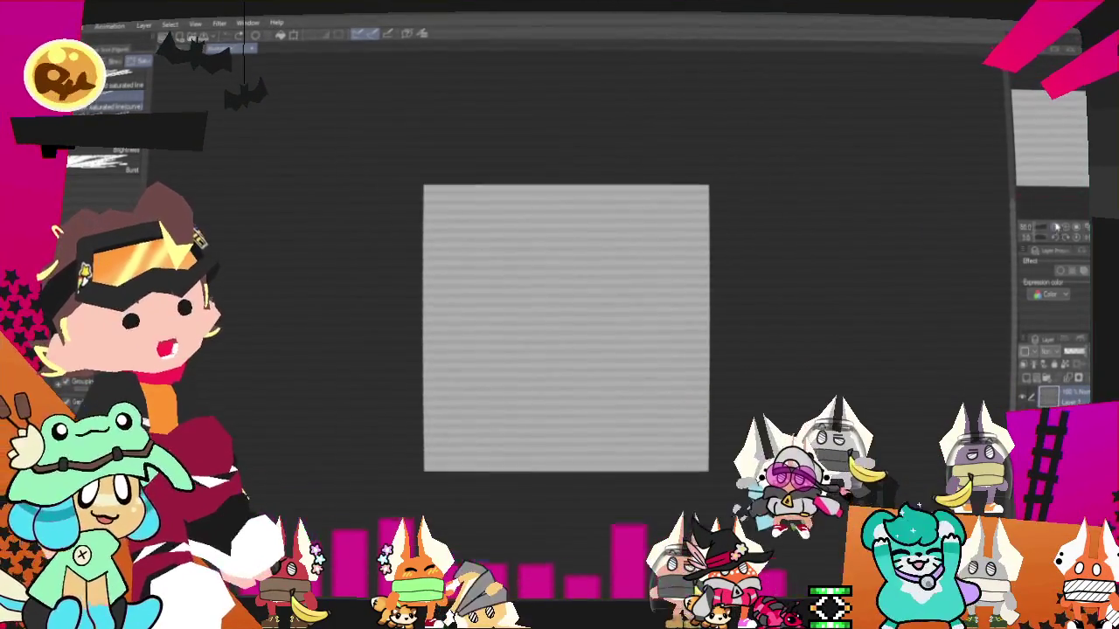
left_click(727, 81)
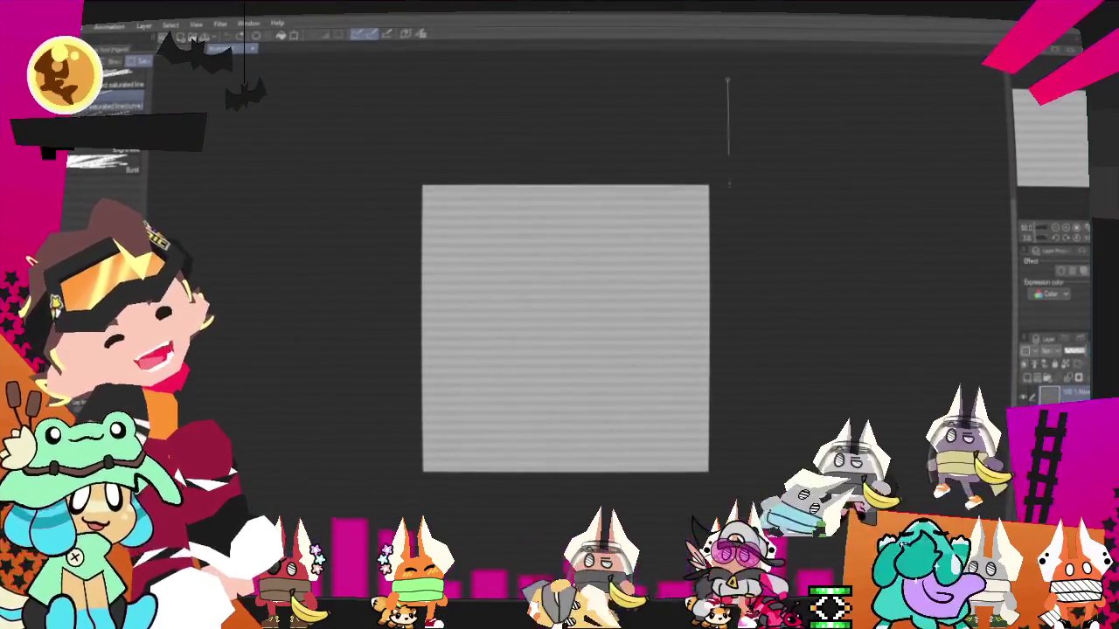
left_click(730, 472)
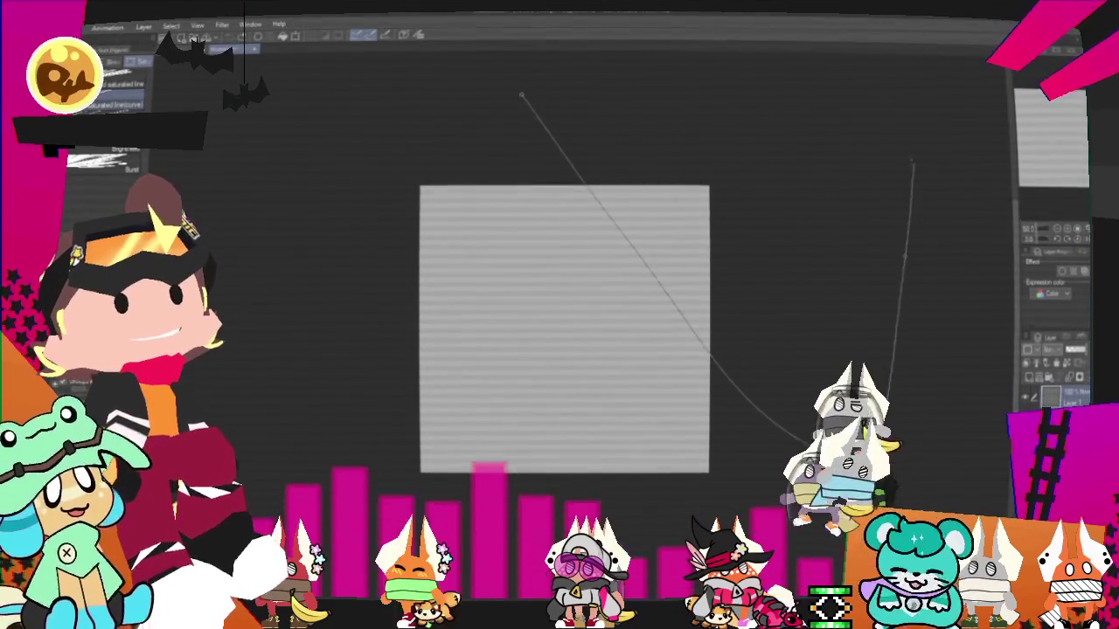
double_click(522, 94)
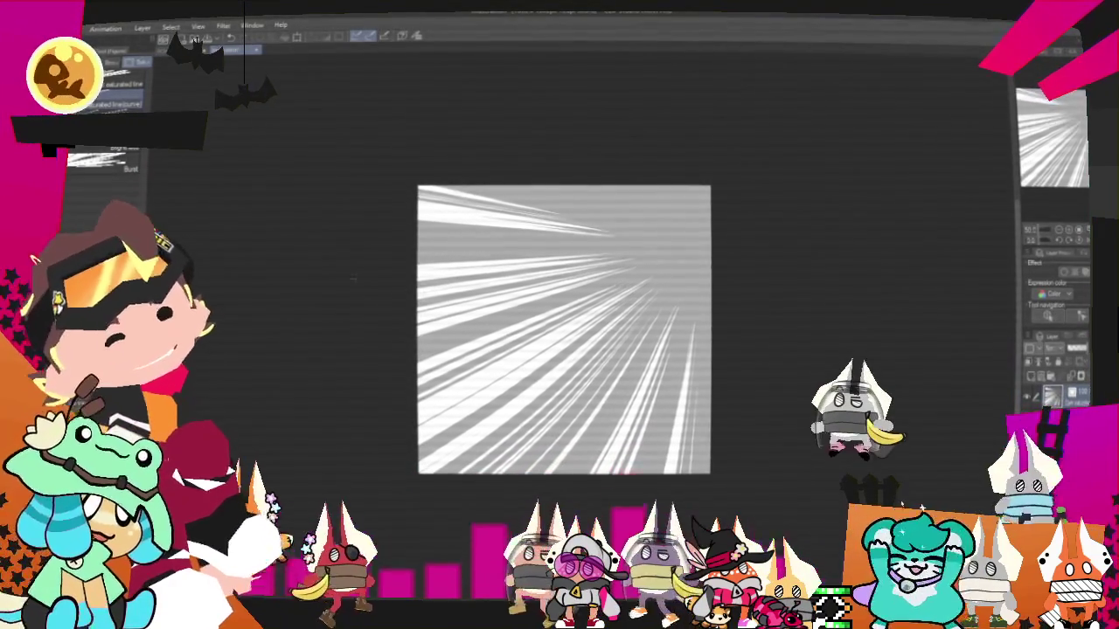
Step: With the Object tool, enlarge the speed-line object and stretch its guide toward the upper right
key("o")
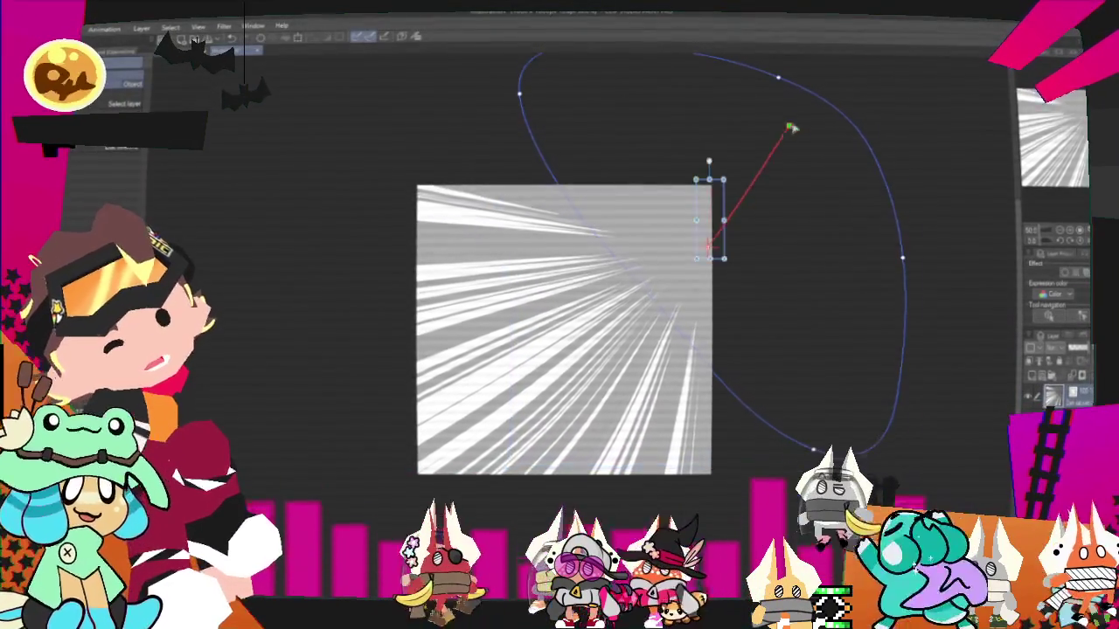
left_click_drag(724, 179, 806, 107)
left_click_drag(696, 258, 604, 350)
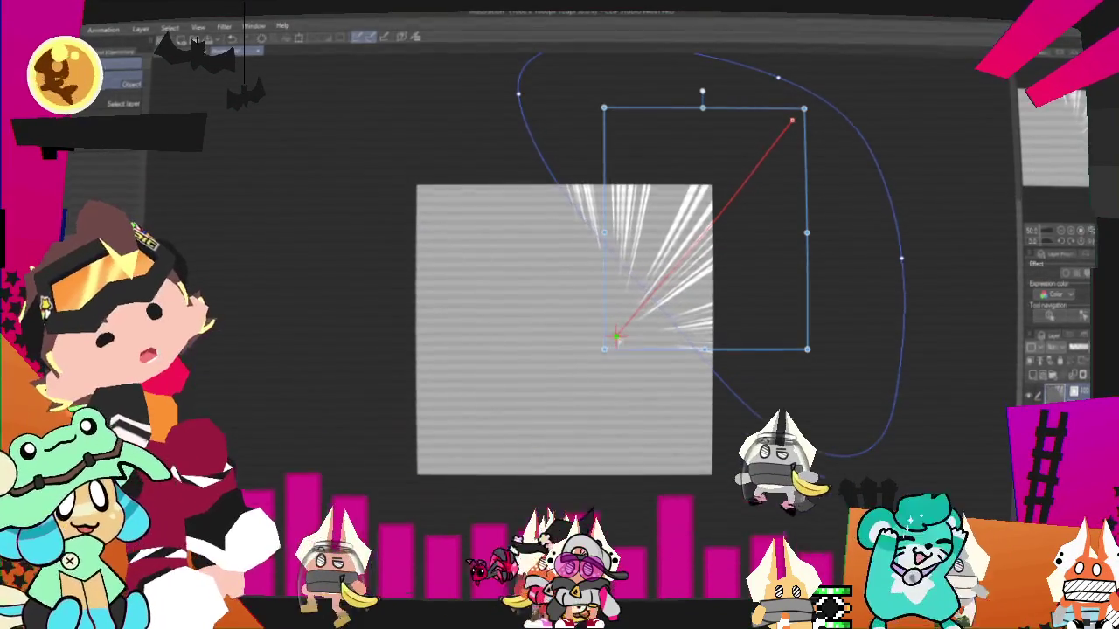
left_click_drag(801, 122, 863, 83)
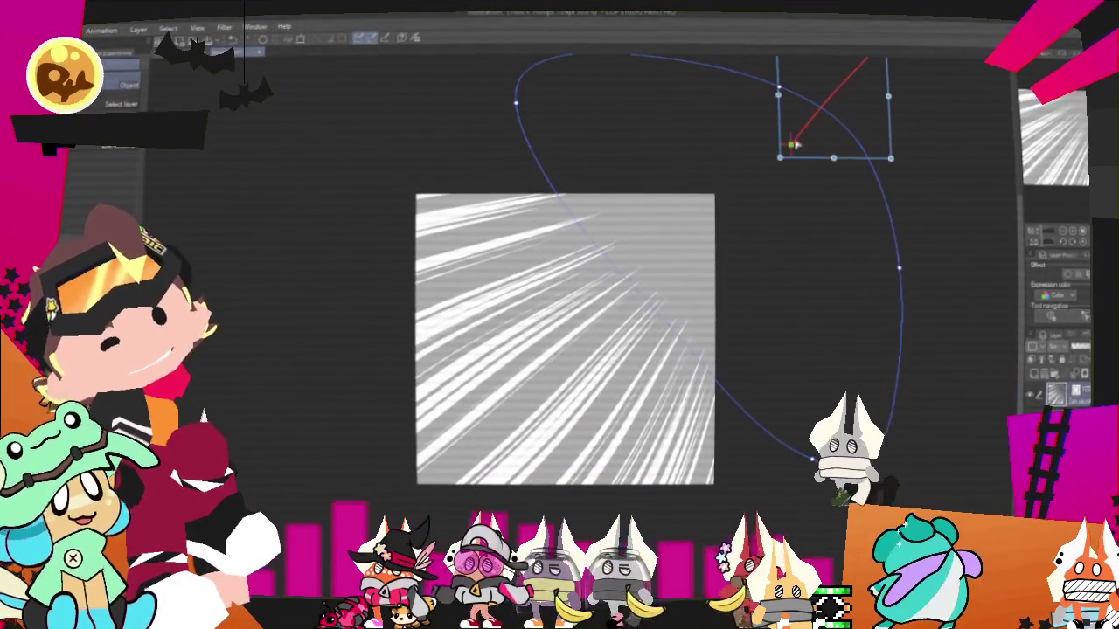
mouse_move(516, 103)
left_mouse_down()
mouse_move(392, 149)
mouse_move(620, 92)
left_mouse_up()
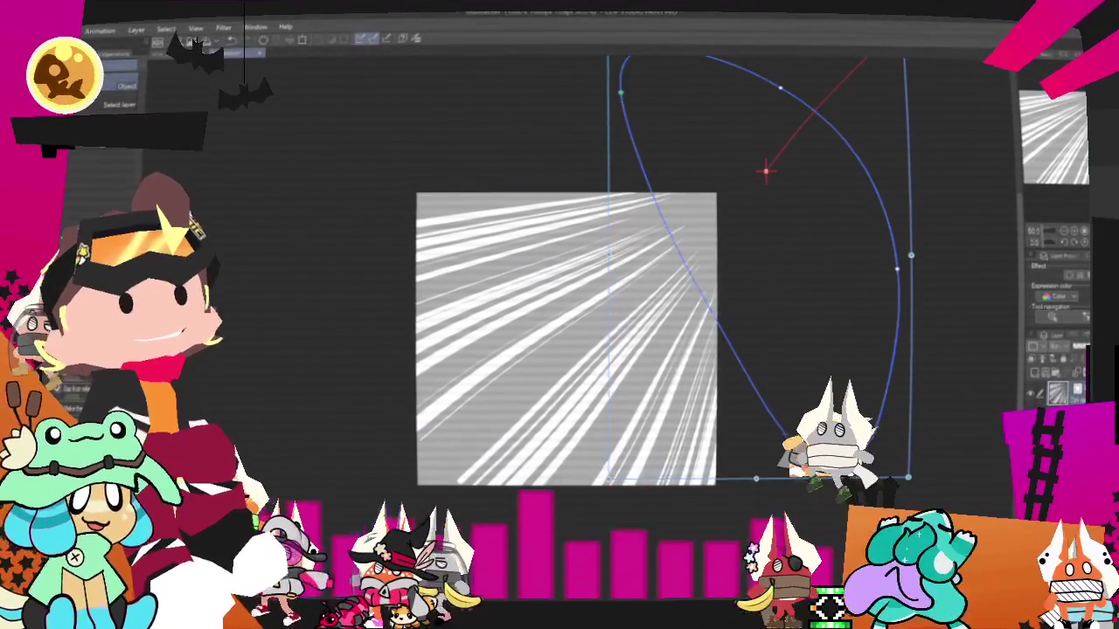
Step: Reshape the speed lines' guide curve, pulling its bottom up and widening it leftward
left_click_drag(835, 463, 845, 330)
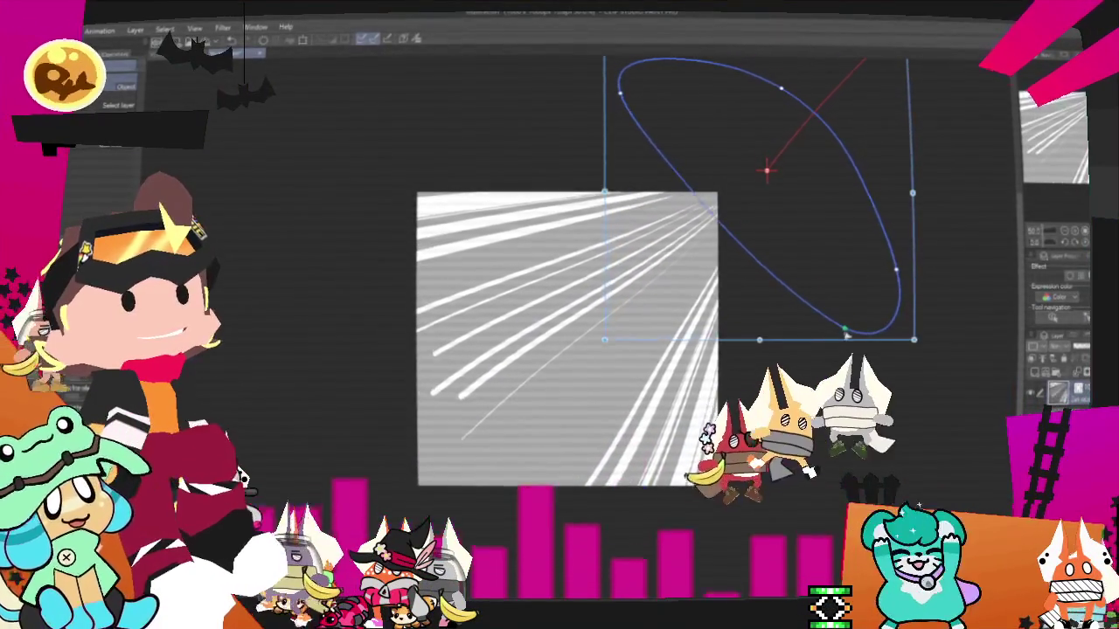
mouse_move(620, 95)
left_mouse_down()
mouse_move(532, 151)
mouse_move(539, 221)
left_mouse_up()
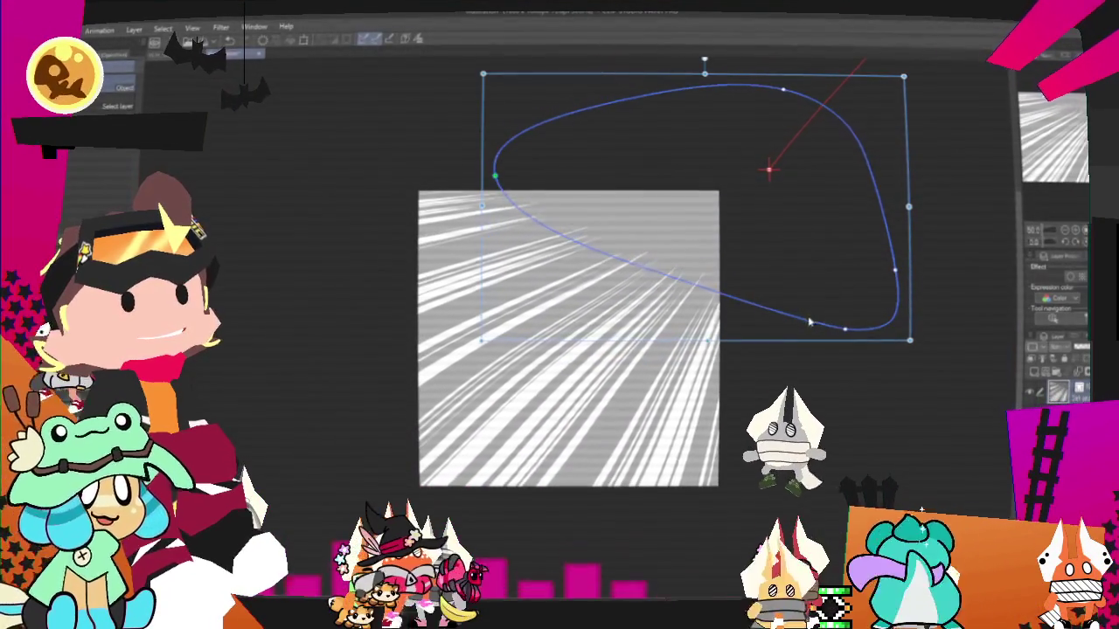
left_click_drag(809, 324, 721, 407)
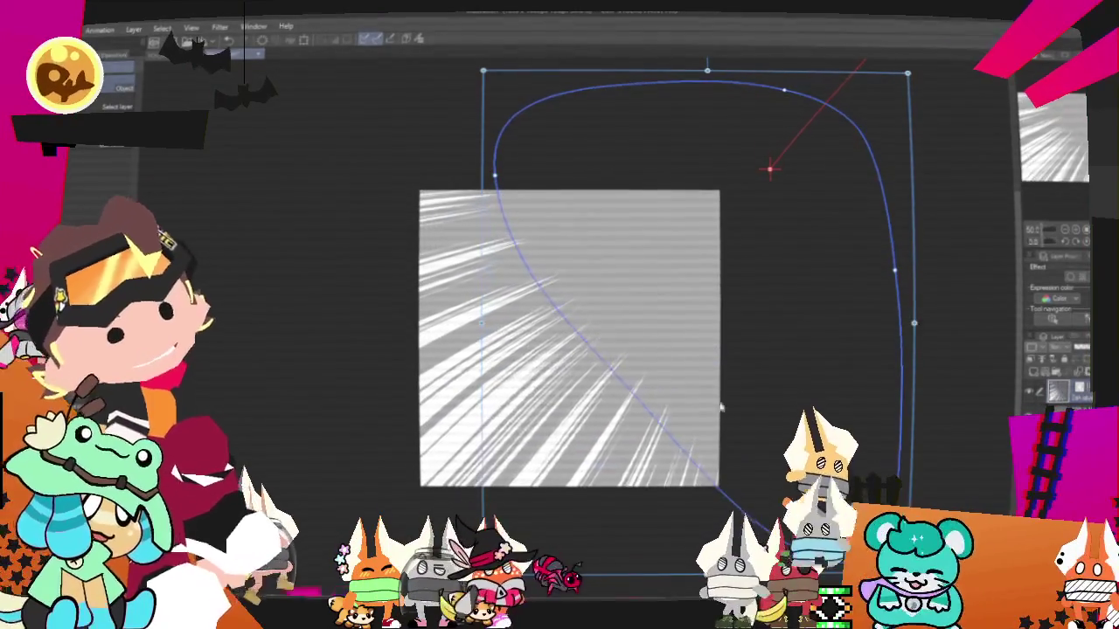
left_click_drag(495, 177, 595, 97)
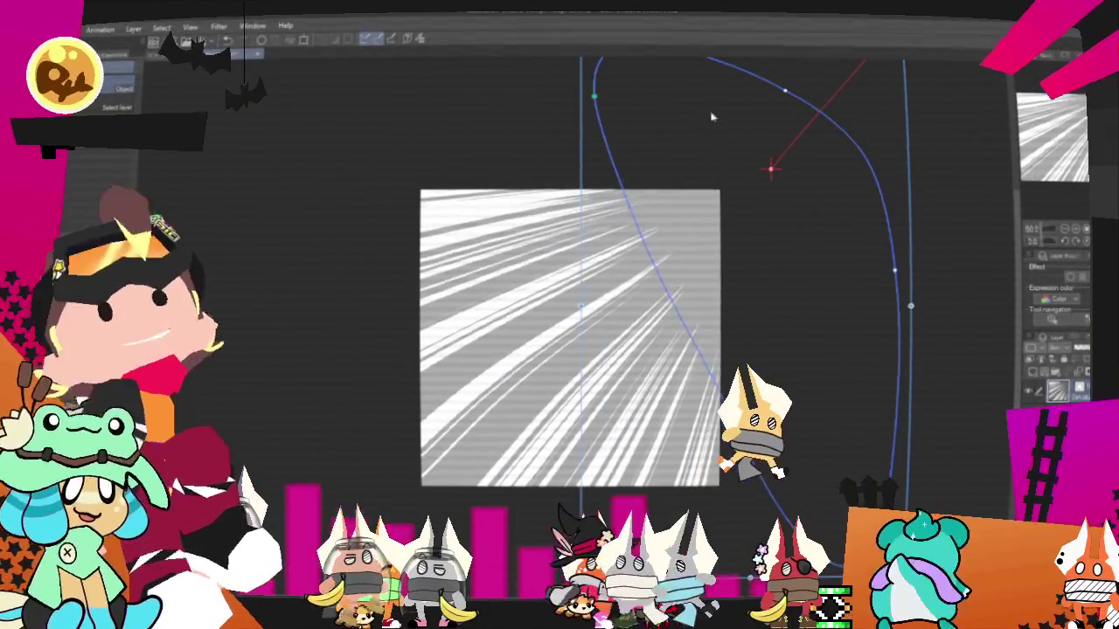
left_click_drag(799, 160, 768, 239)
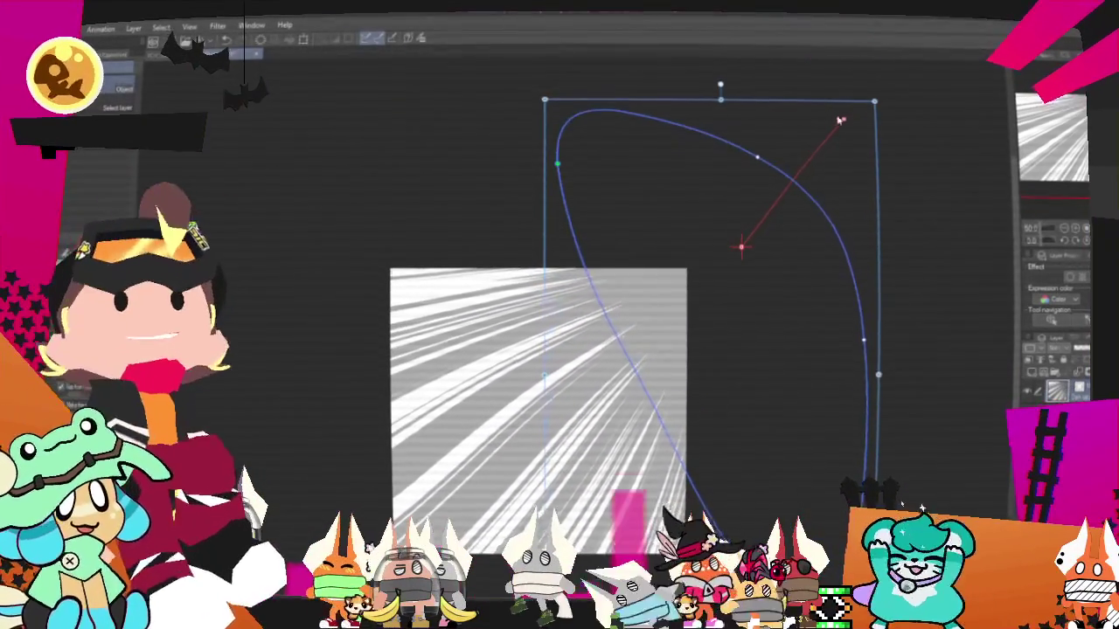
Step: Adjust the red direction line's endpoints so the lines sweep in from the upper right
left_click_drag(840, 120, 895, 108)
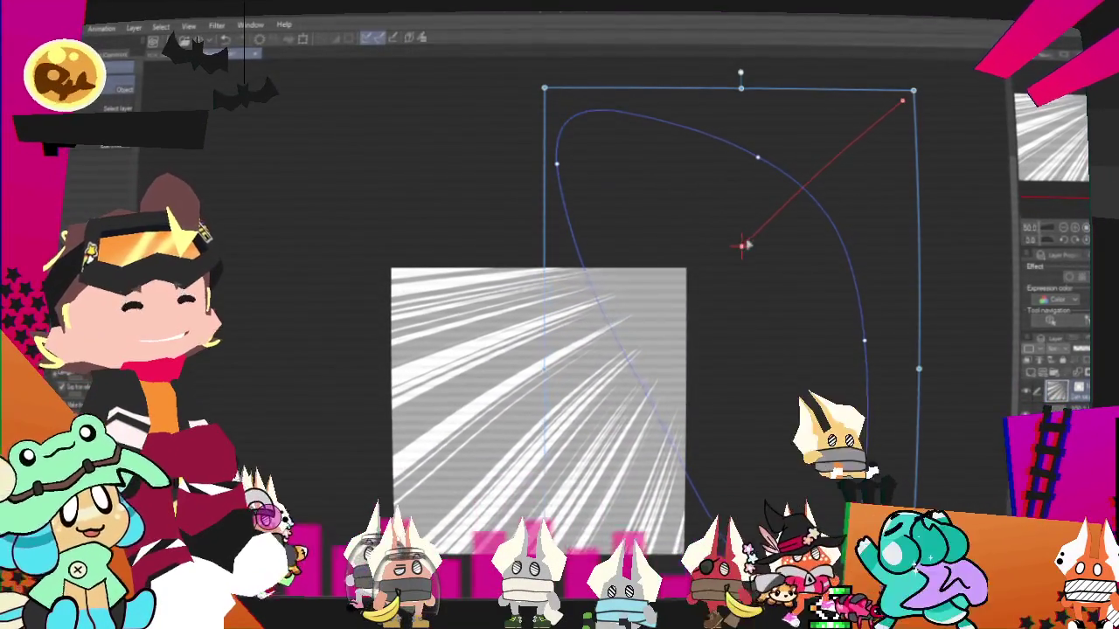
mouse_move(741, 247)
left_mouse_down()
mouse_move(641, 320)
mouse_move(692, 271)
mouse_move(628, 329)
left_mouse_up()
mouse_move(907, 102)
left_mouse_down()
mouse_move(769, 192)
mouse_move(777, 201)
mouse_move(824, 155)
mouse_move(831, 161)
mouse_move(778, 205)
mouse_move(848, 129)
left_mouse_up()
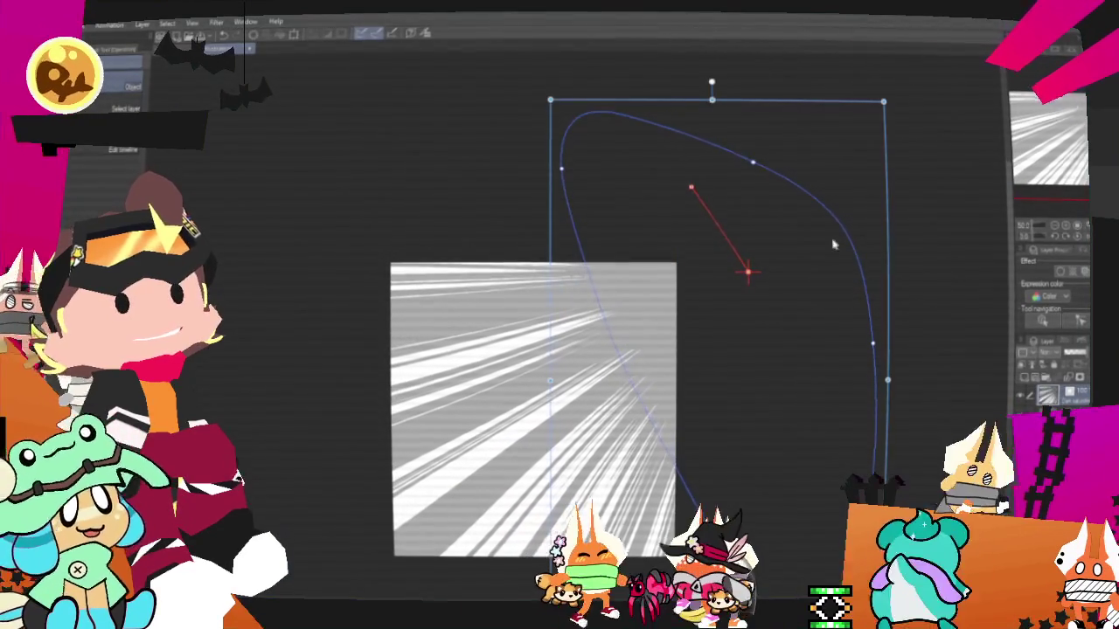
left_click_drag(747, 272, 798, 182)
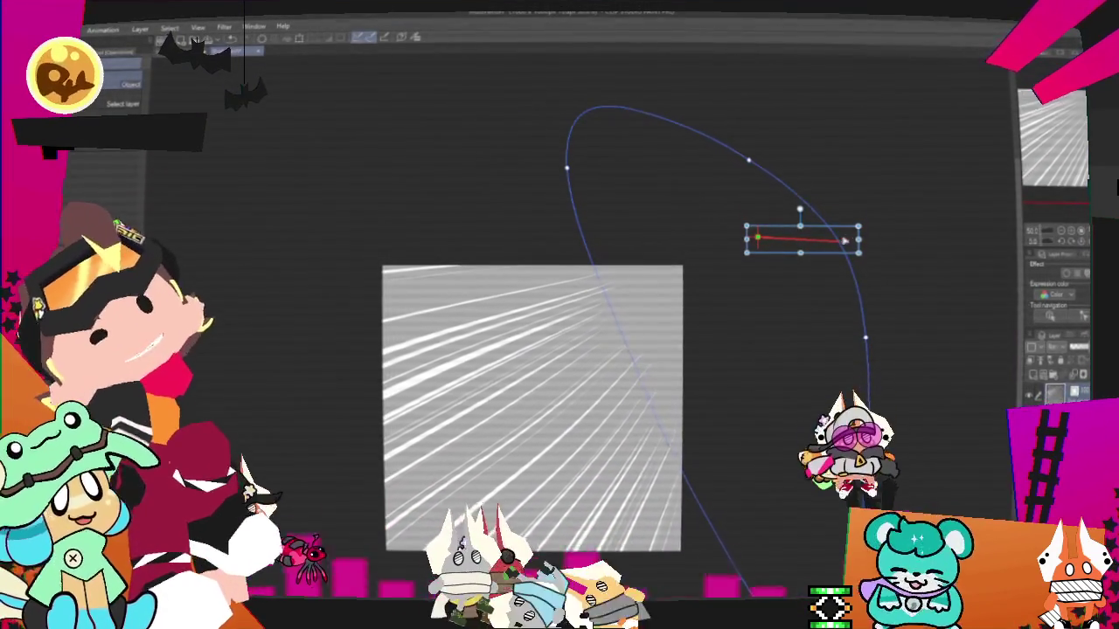
Step: Reorient the speed-line direction guide steeply downward and exit object editing
left_click_drag(863, 298, 744, 301)
left_click(800, 172)
left_click_drag(750, 164, 842, 131)
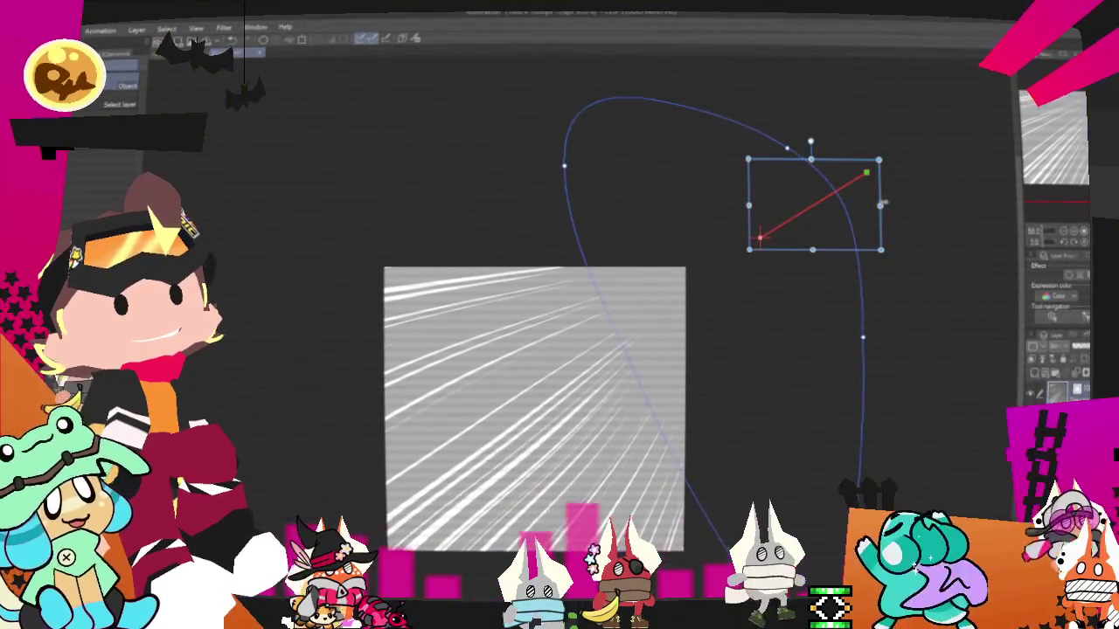
left_click_drag(866, 175, 862, 256)
left_click_drag(794, 321, 835, 262)
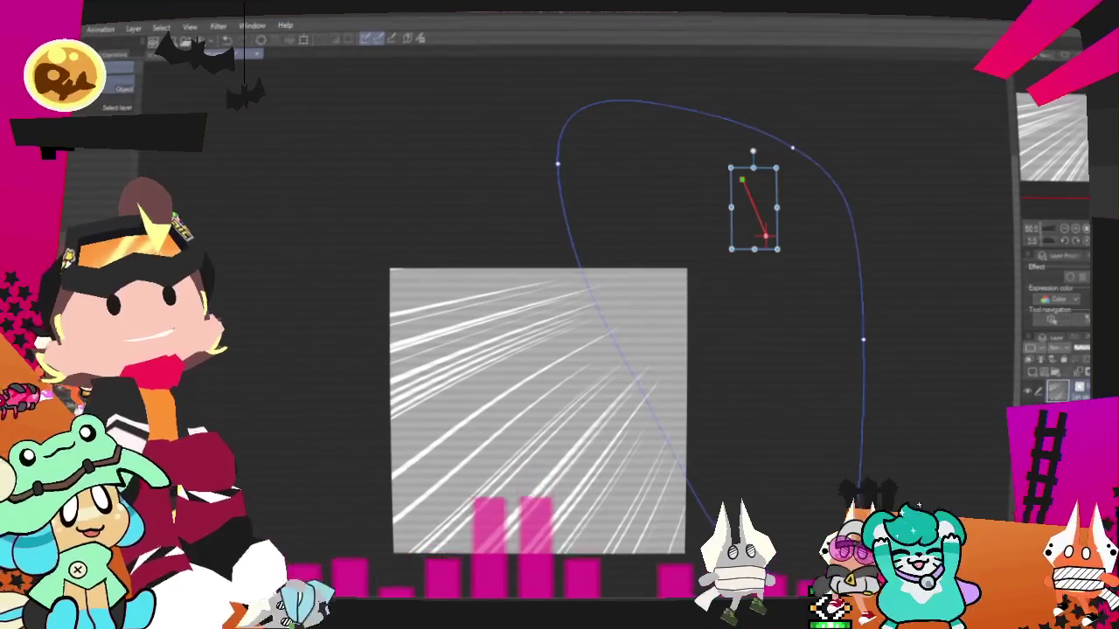
key("Escape")
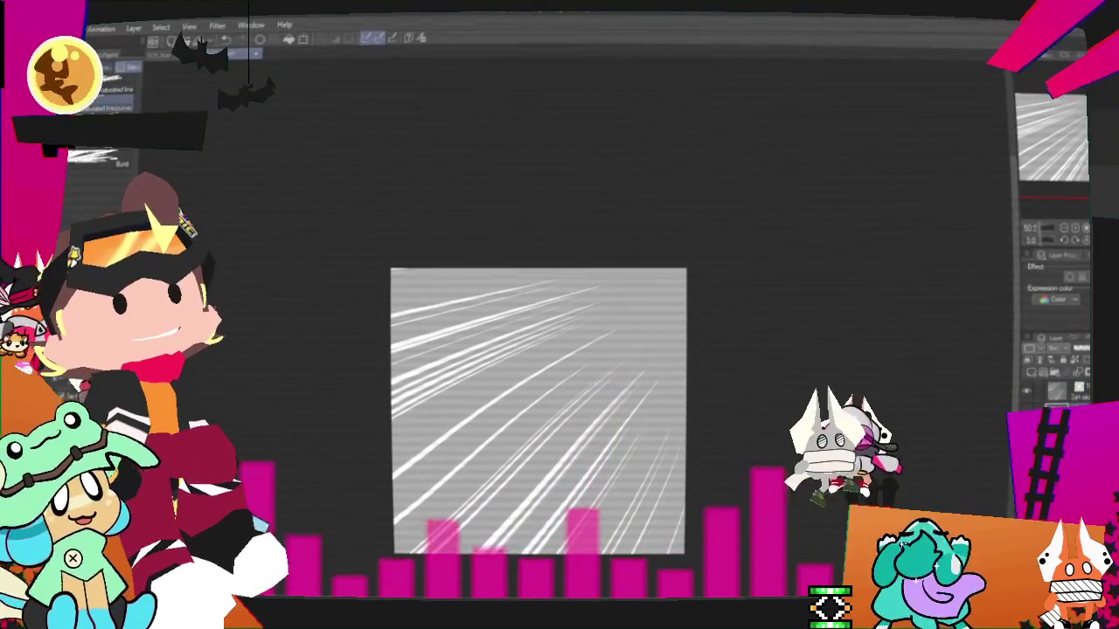
Step: Redraw the saturated speed-line burst from the top of the canvas, undoing unwanted attempts
key("u")
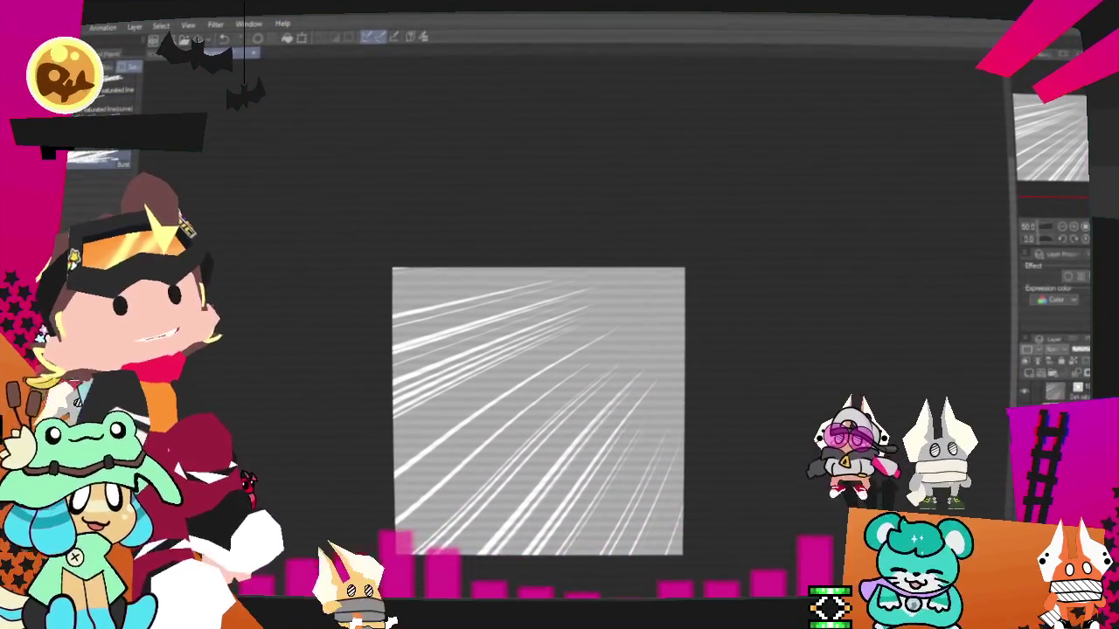
left_click_drag(749, 201, 774, 319)
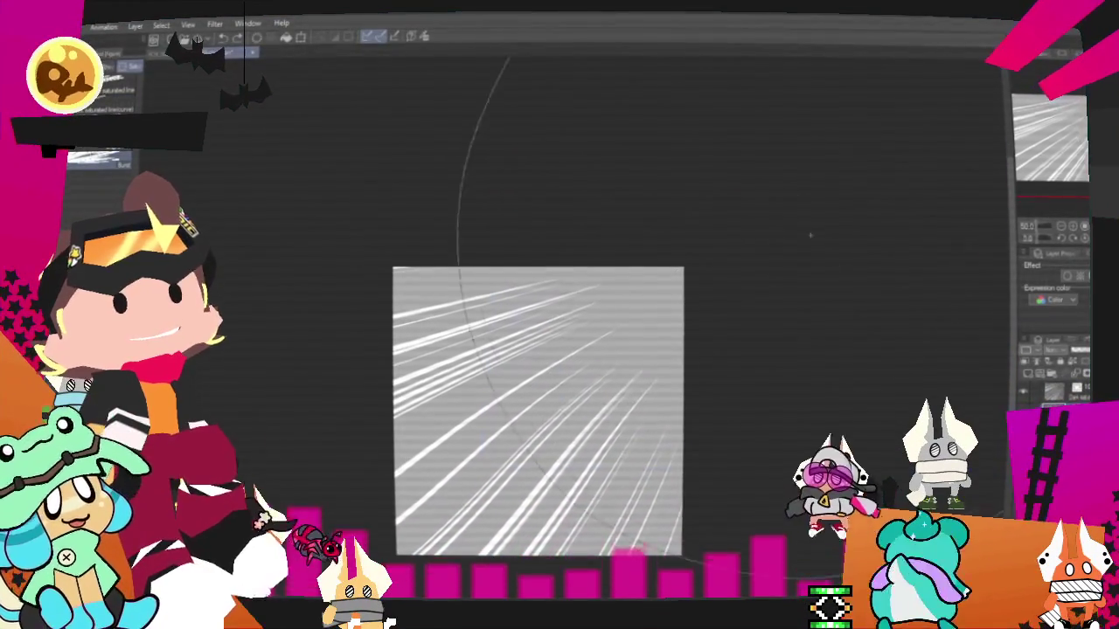
left_click_drag(811, 234, 813, 236)
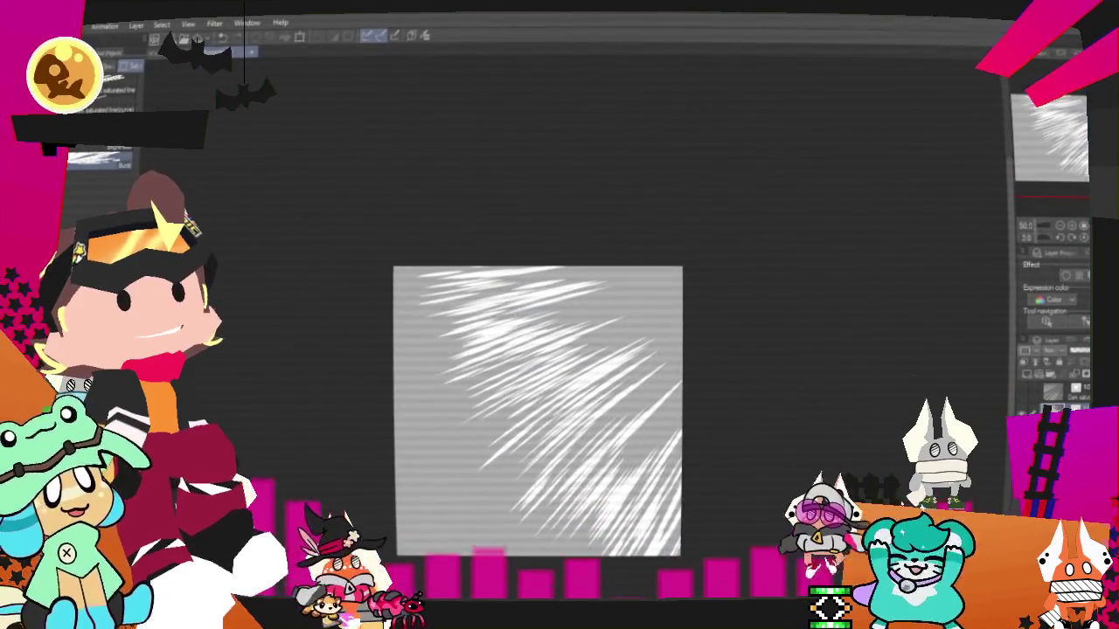
key("Delete")
left_click_drag(865, 192, 889, 200)
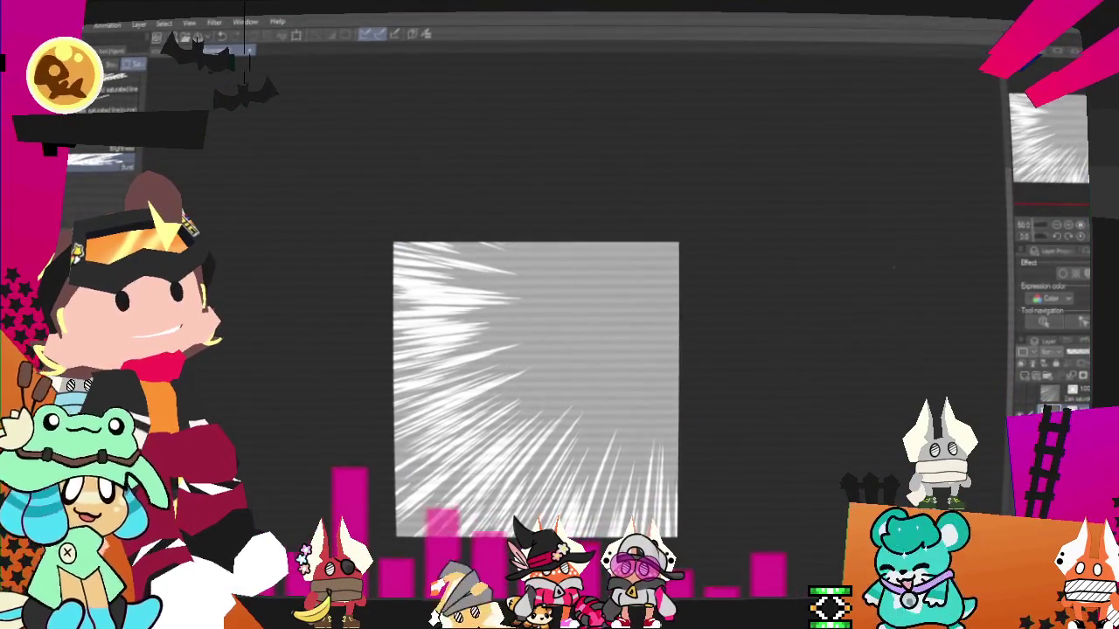
key("Delete")
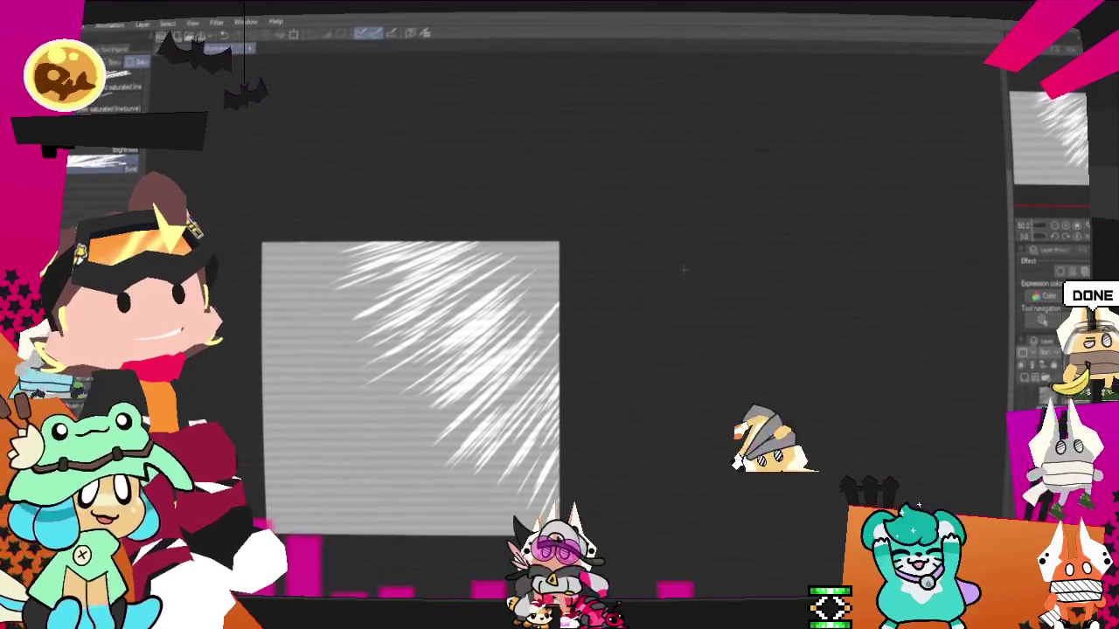
key("o")
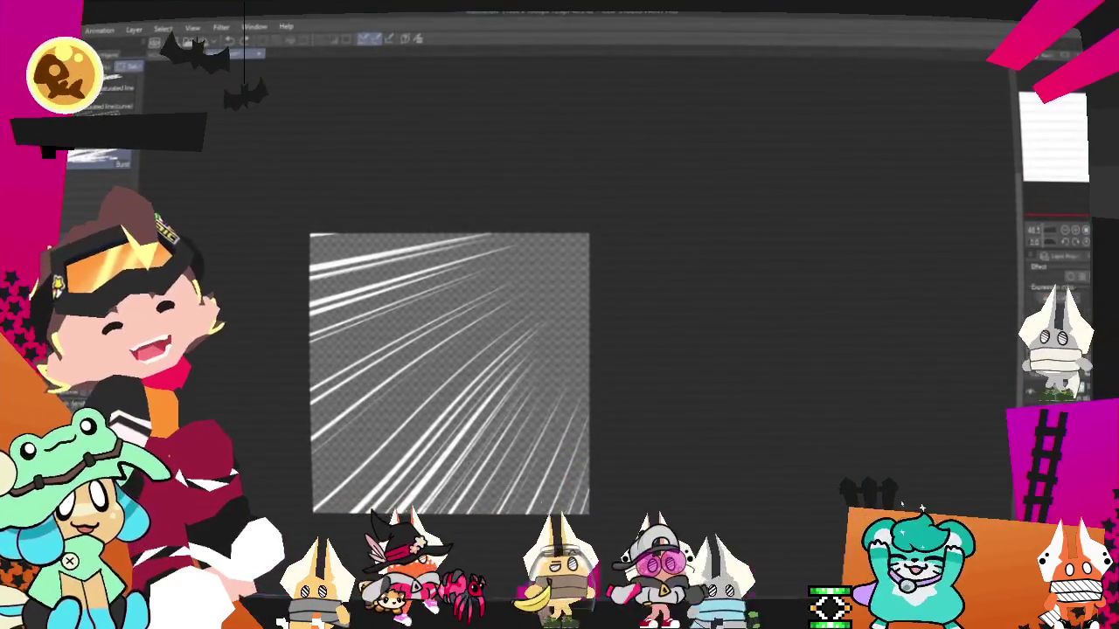
Step: Export the speed-line layer as a PNG with the default export settings
left_click(48, 29)
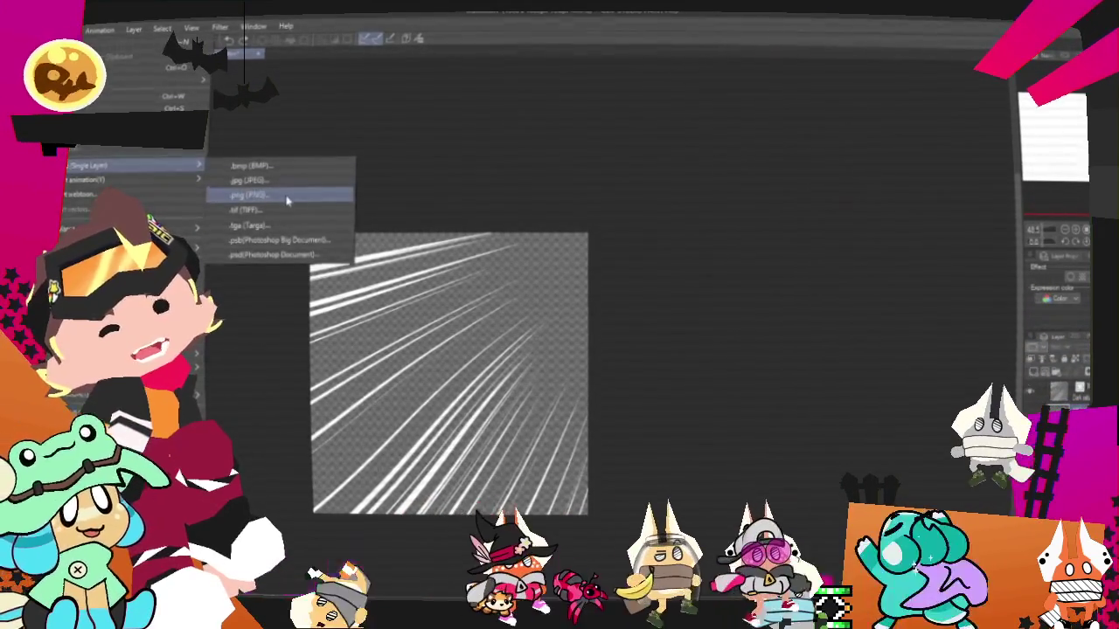
mouse_move(131, 165)
left_click(288, 195)
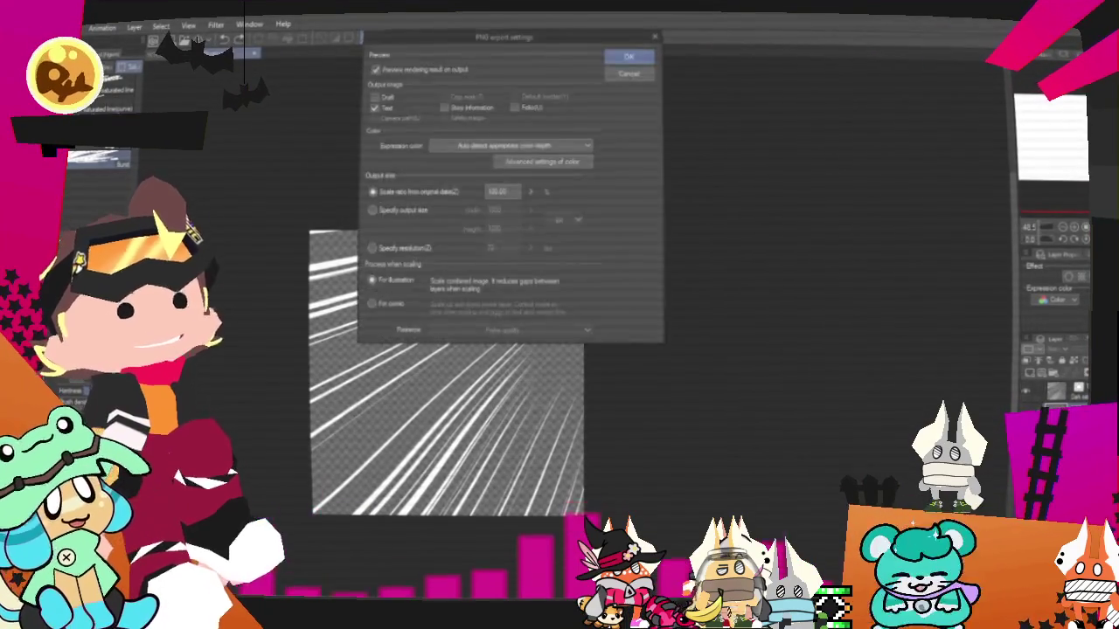
key("Return")
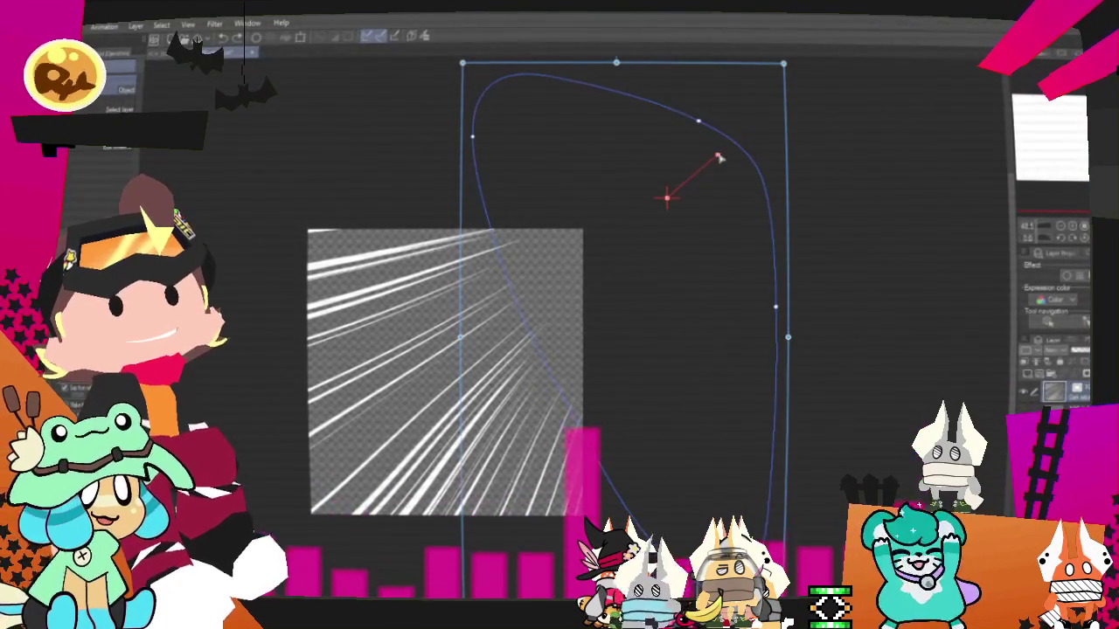
Step: Rotate the speed-line direction downward and export that version as a PNG
mouse_move(719, 159)
left_mouse_down()
mouse_move(791, 240)
mouse_move(624, 141)
mouse_move(620, 170)
left_mouse_up()
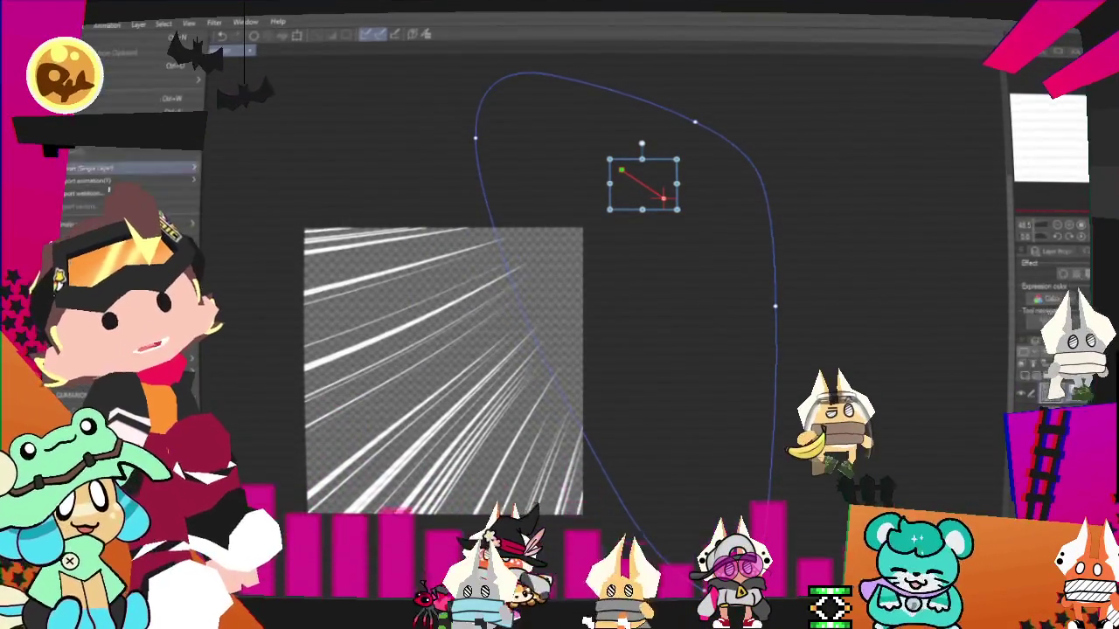
left_click(263, 194)
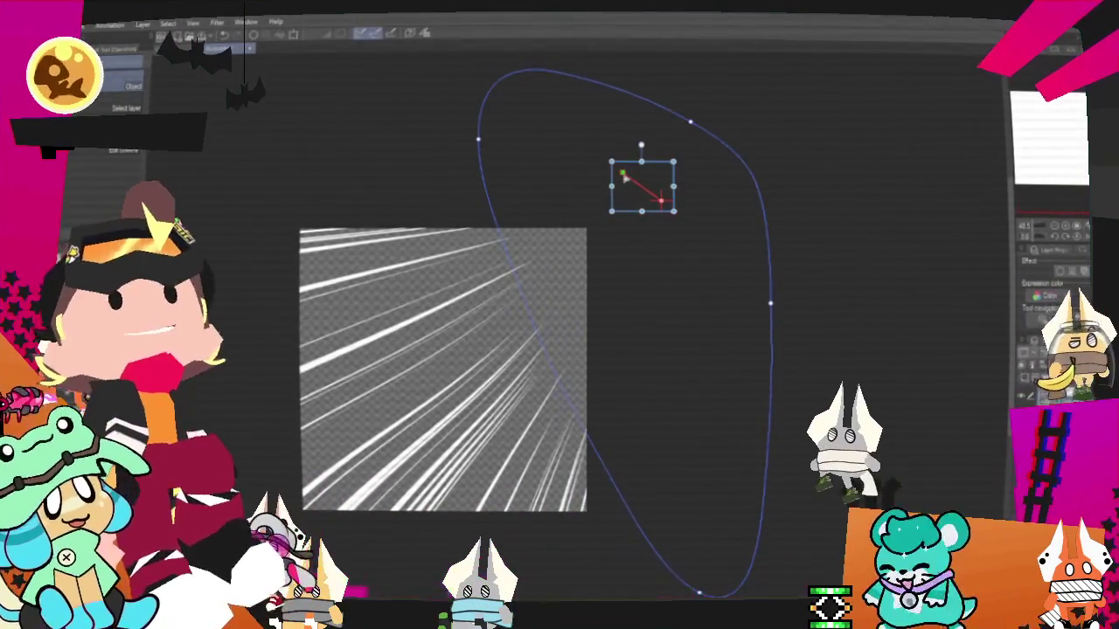
left_click_drag(622, 175, 626, 247)
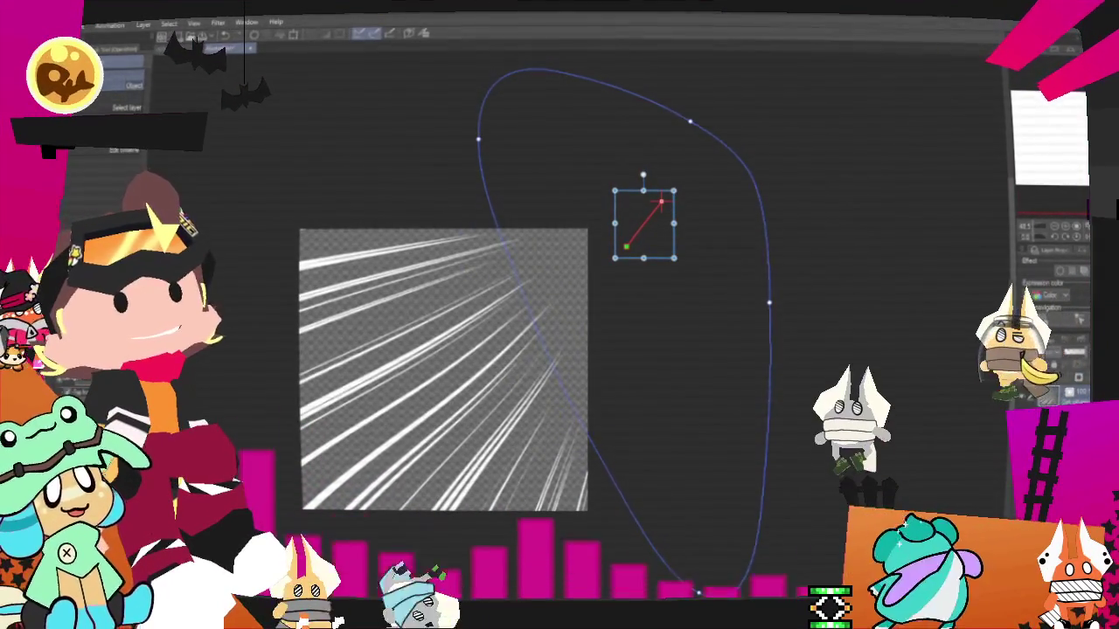
left_click(69, 26)
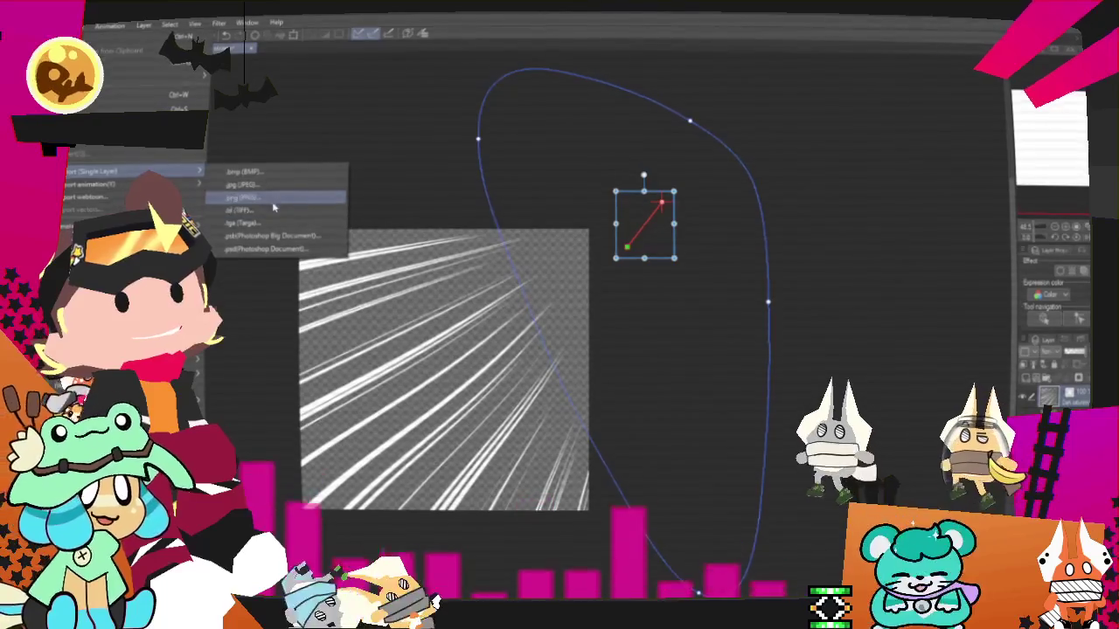
left_click(268, 199)
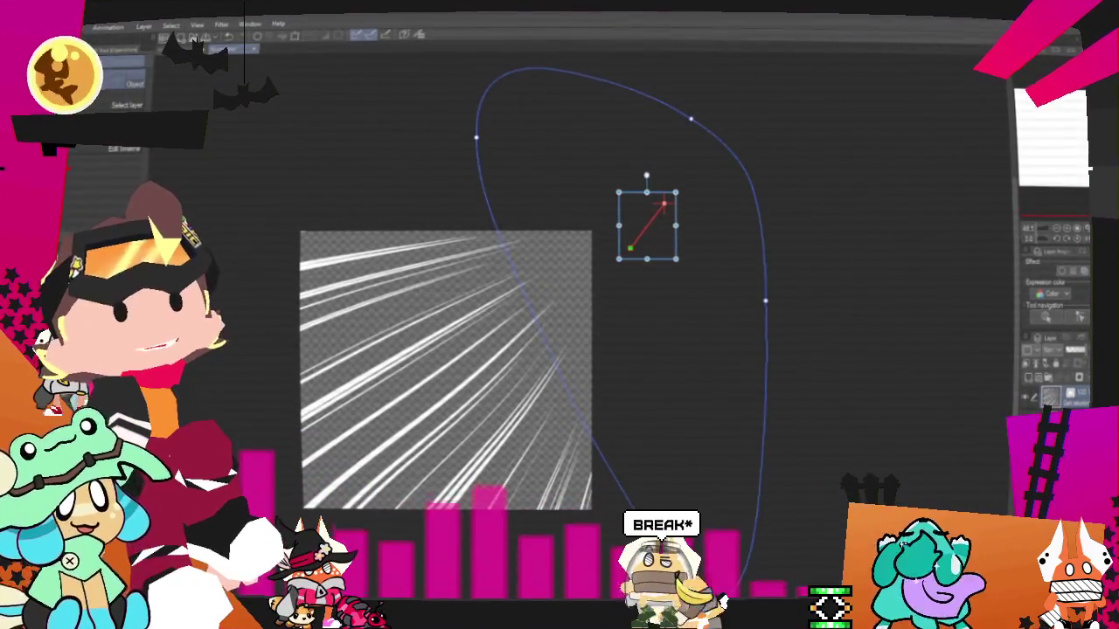
key("Return")
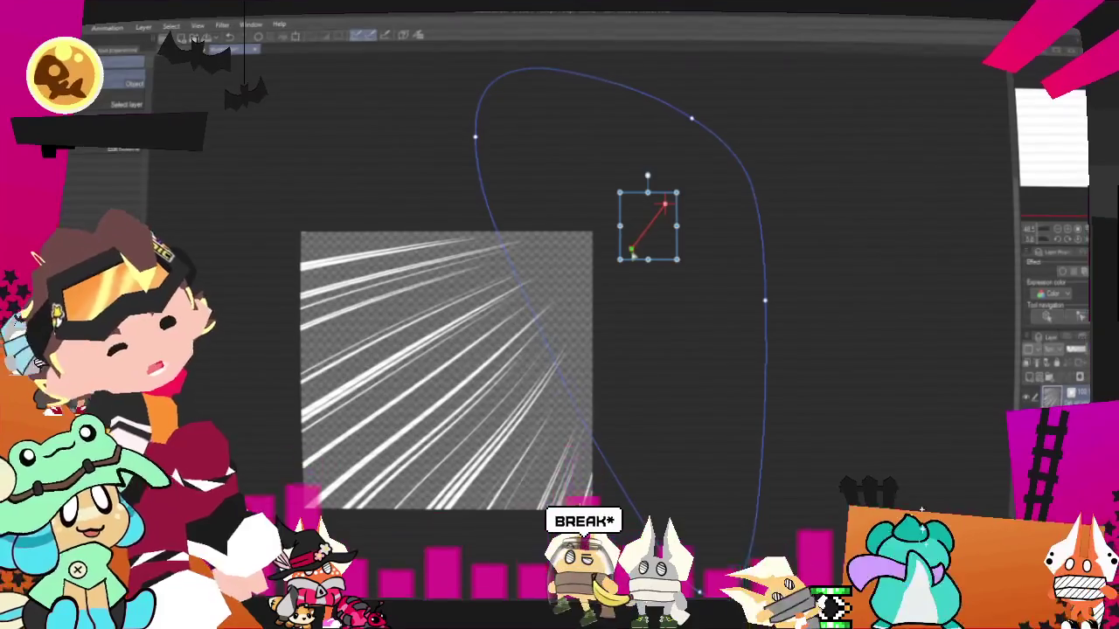
Step: Lengthen the direction line toward the lower right and export another PNG
left_click_drag(632, 249, 730, 283)
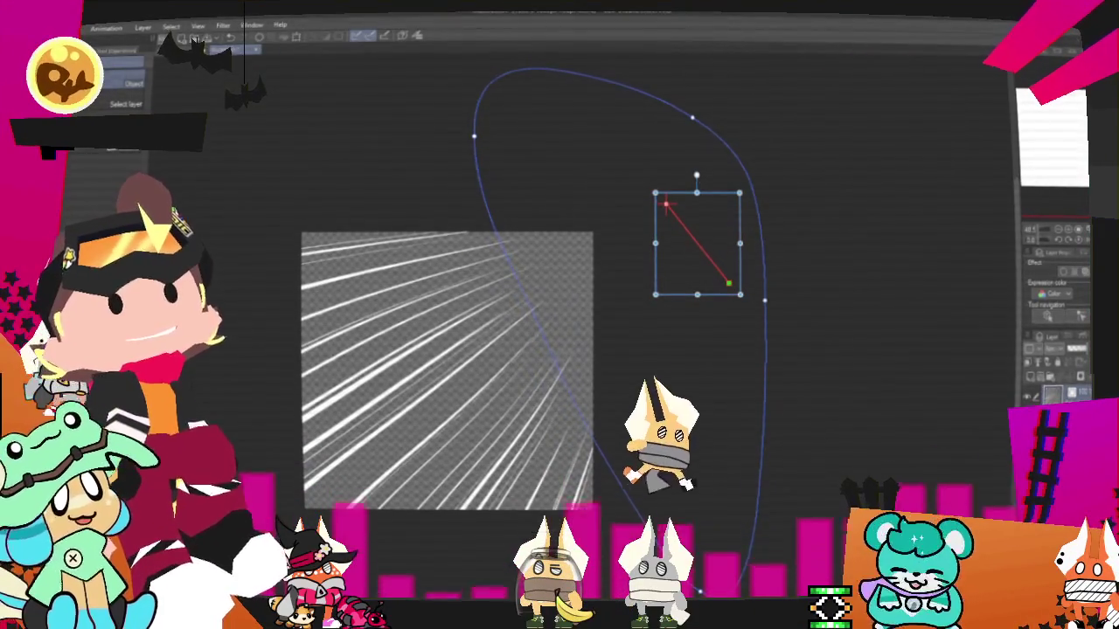
left_click(30, 28)
left_click(297, 216)
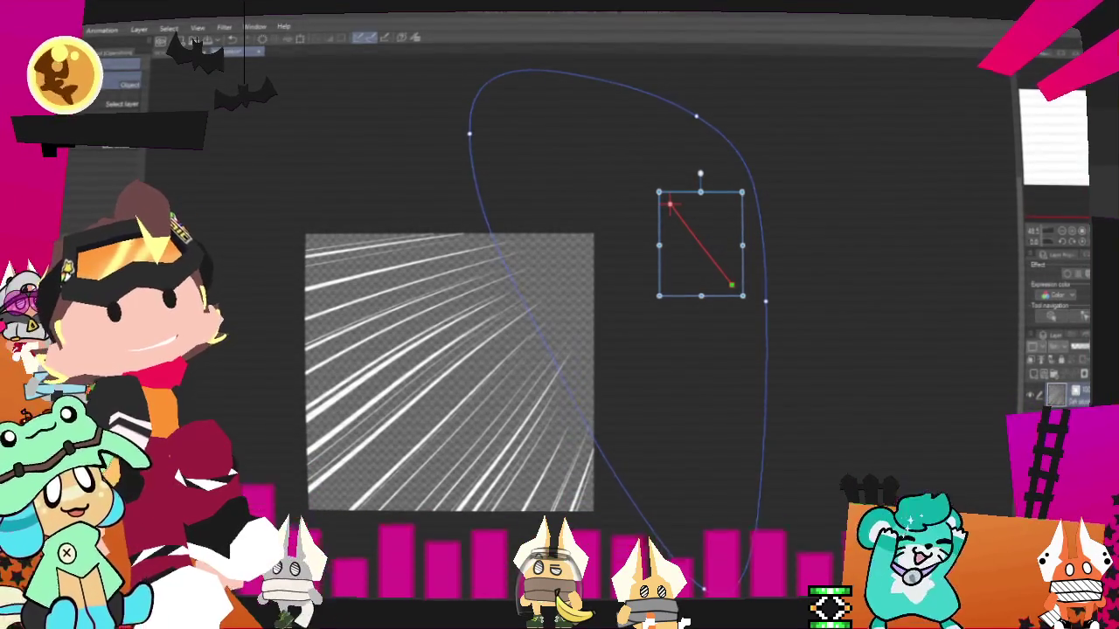
key("Return")
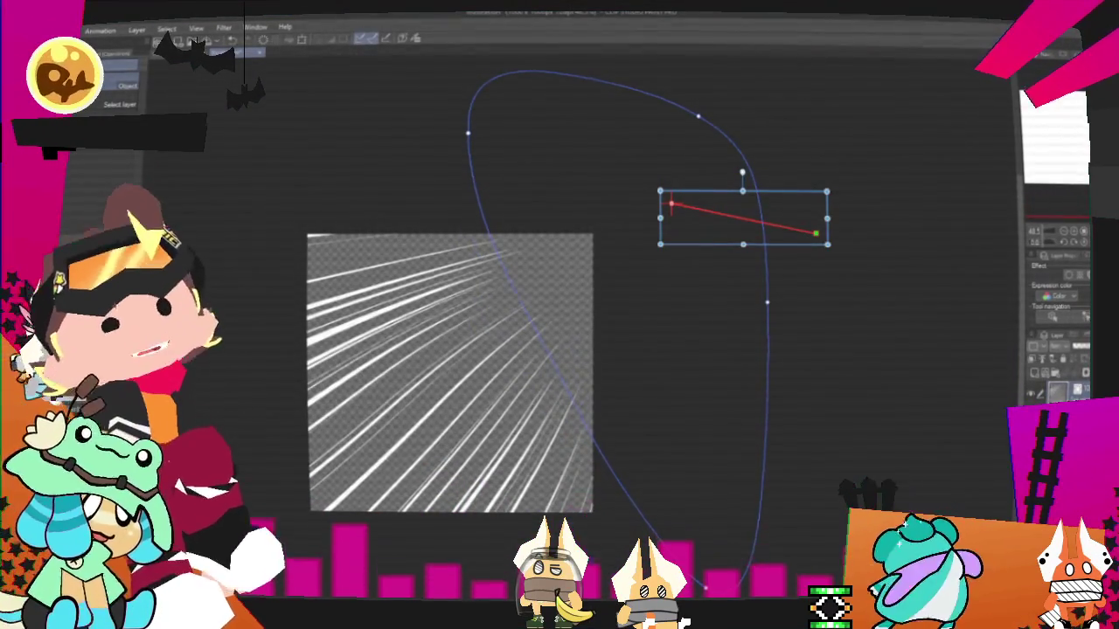
left_click(62, 30)
mouse_move(88, 166)
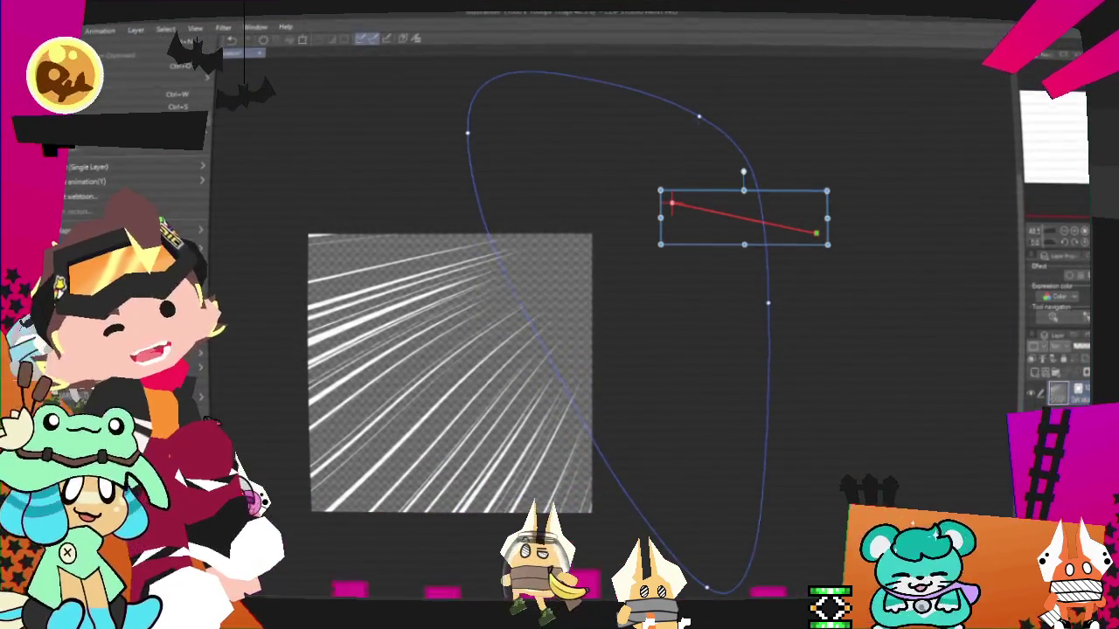
Step: Export the current PNG, then swing the direction into a long diagonal and export again
left_click(249, 199)
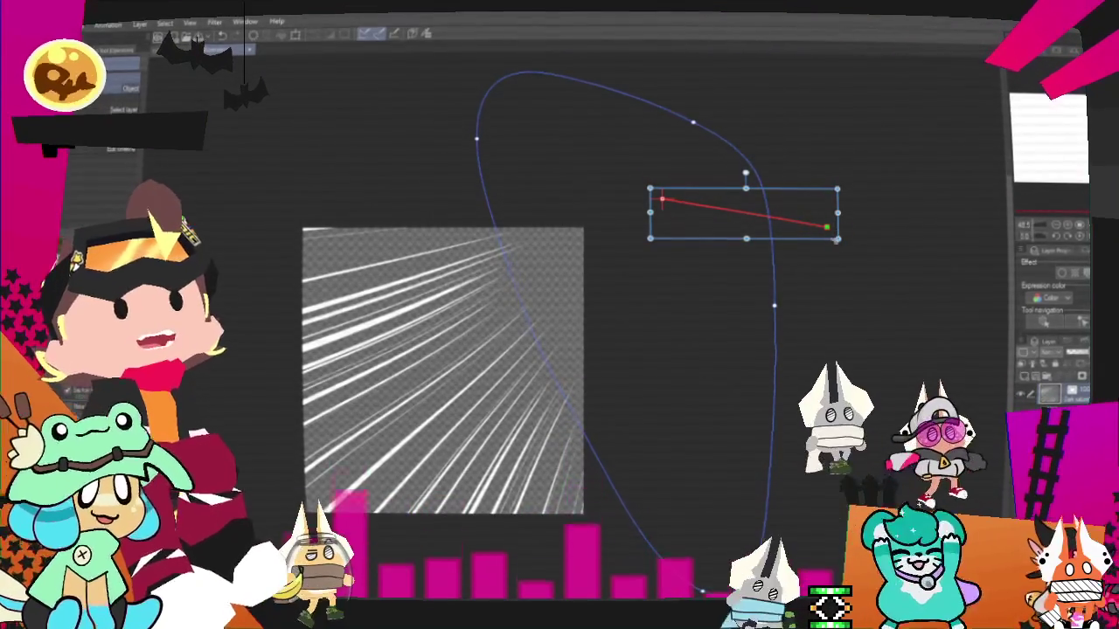
left_click_drag(829, 226, 769, 63)
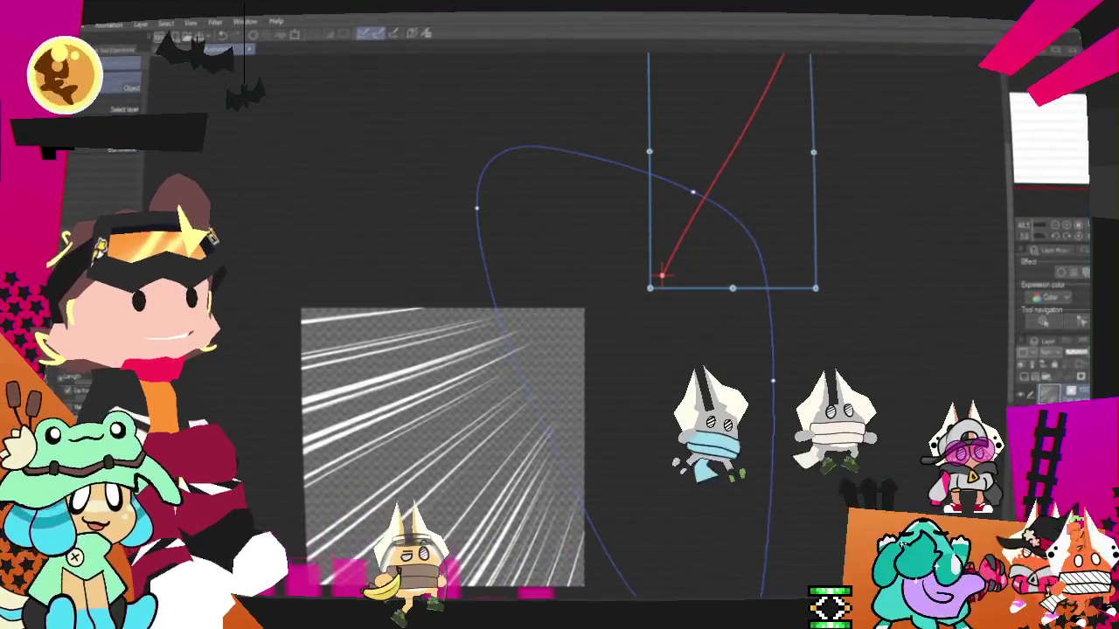
left_click(236, 201)
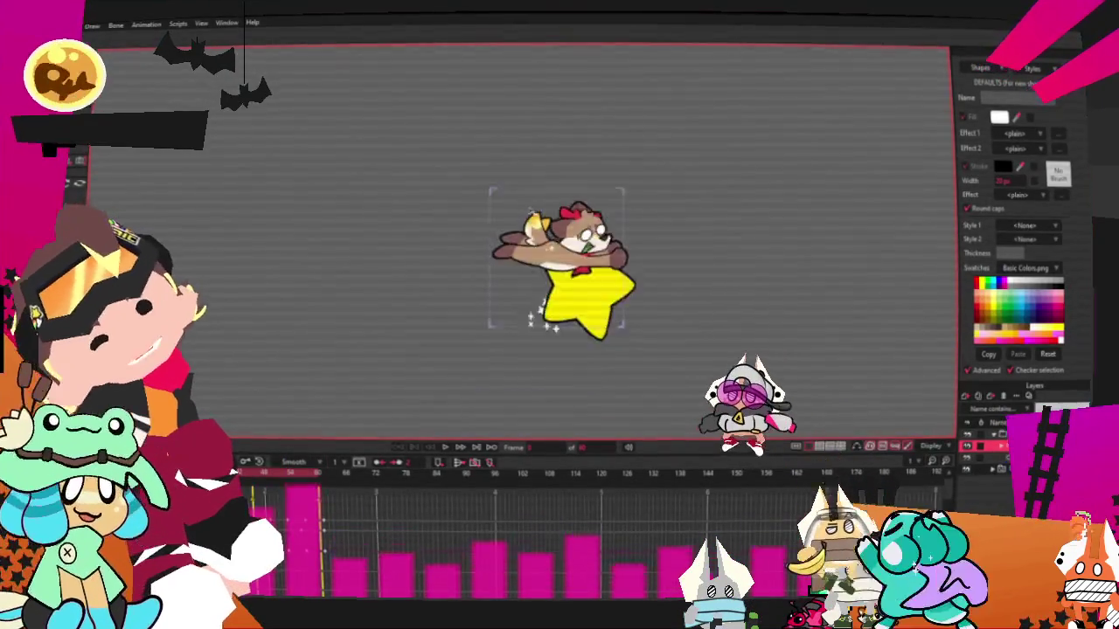
left_click(984, 469)
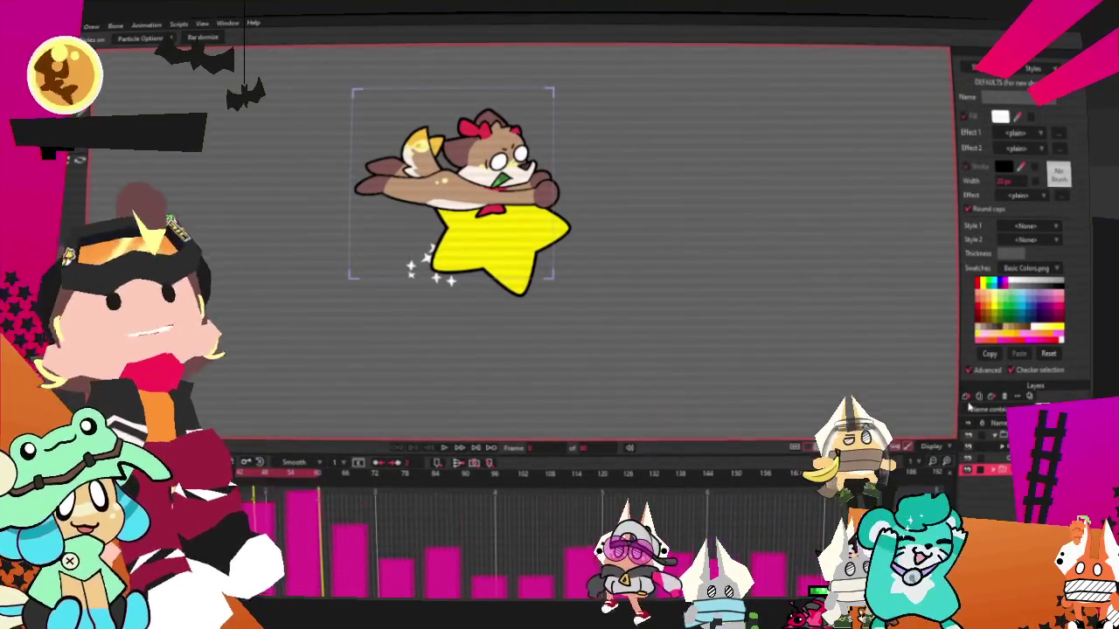
Step: Add a new layer and import Speedlines1–6 from the Staracters folder as the background
left_click(968, 397)
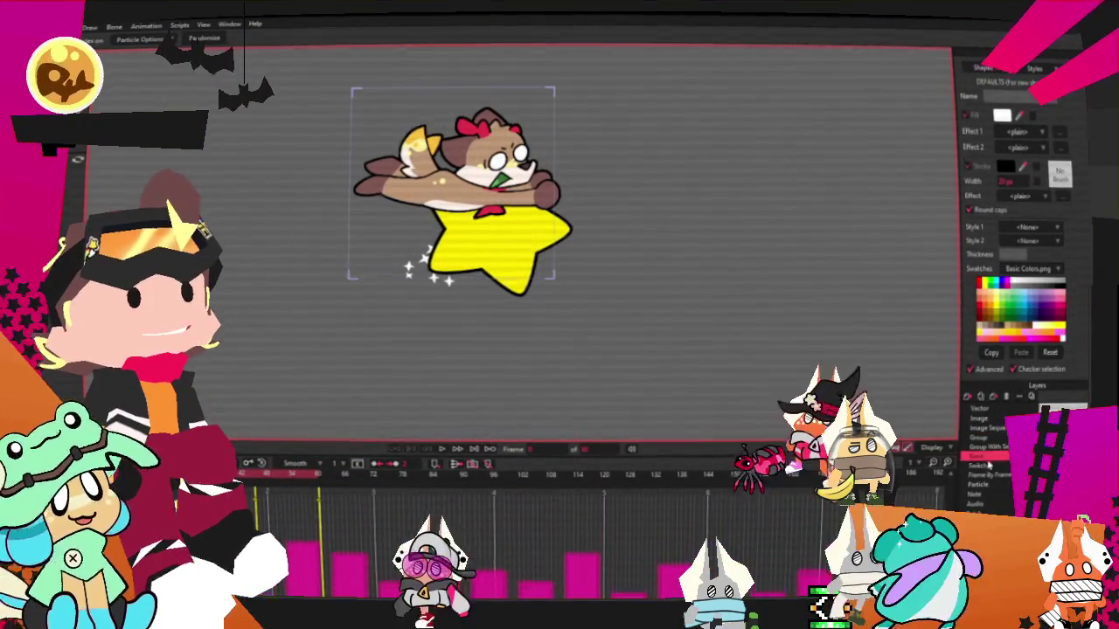
left_click(988, 467)
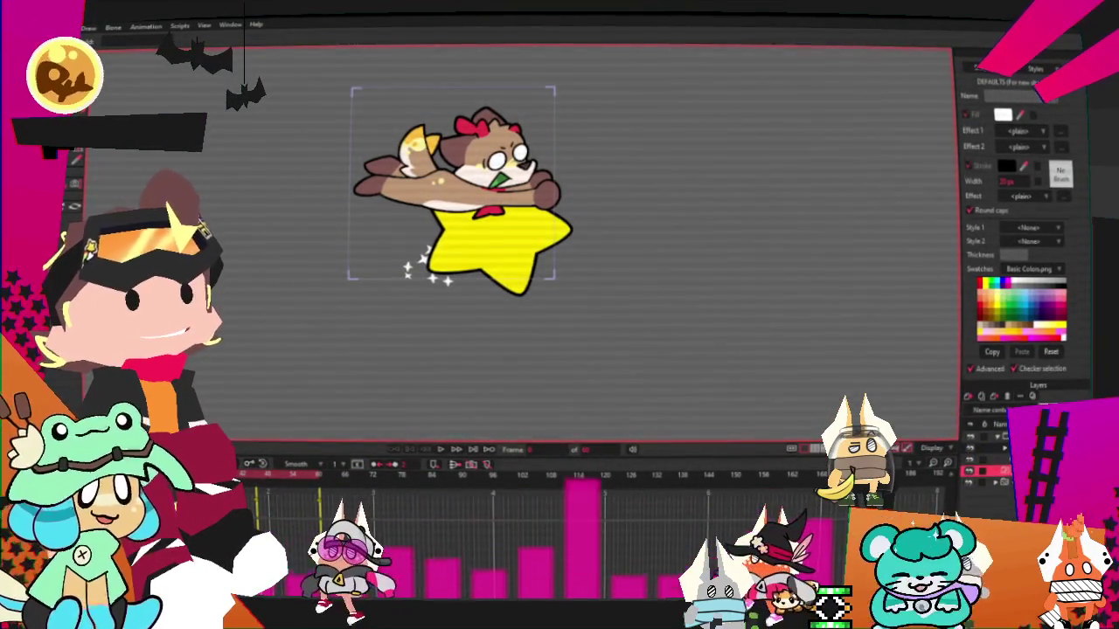
key("alt+f")
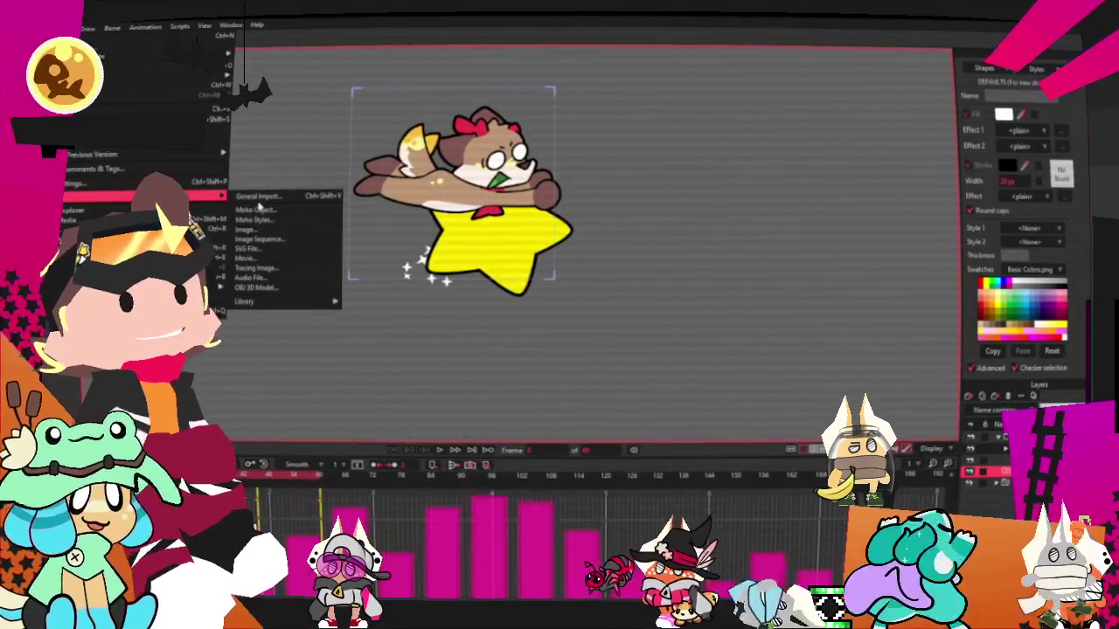
left_click(288, 200)
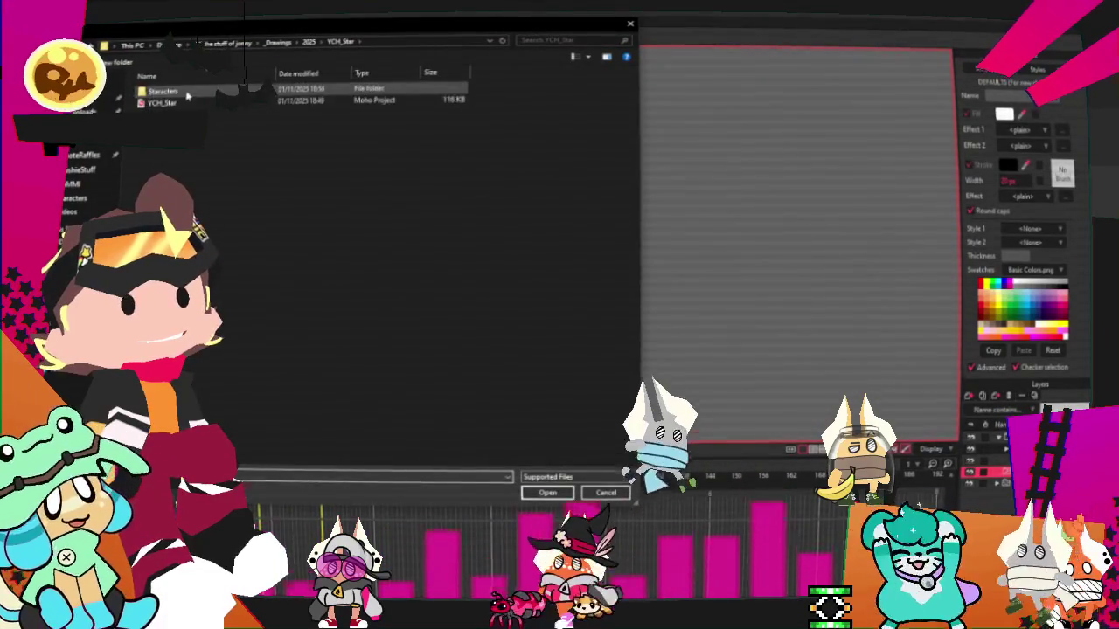
double_click(162, 91)
left_click(542, 100)
left_click(225, 101, "shift")
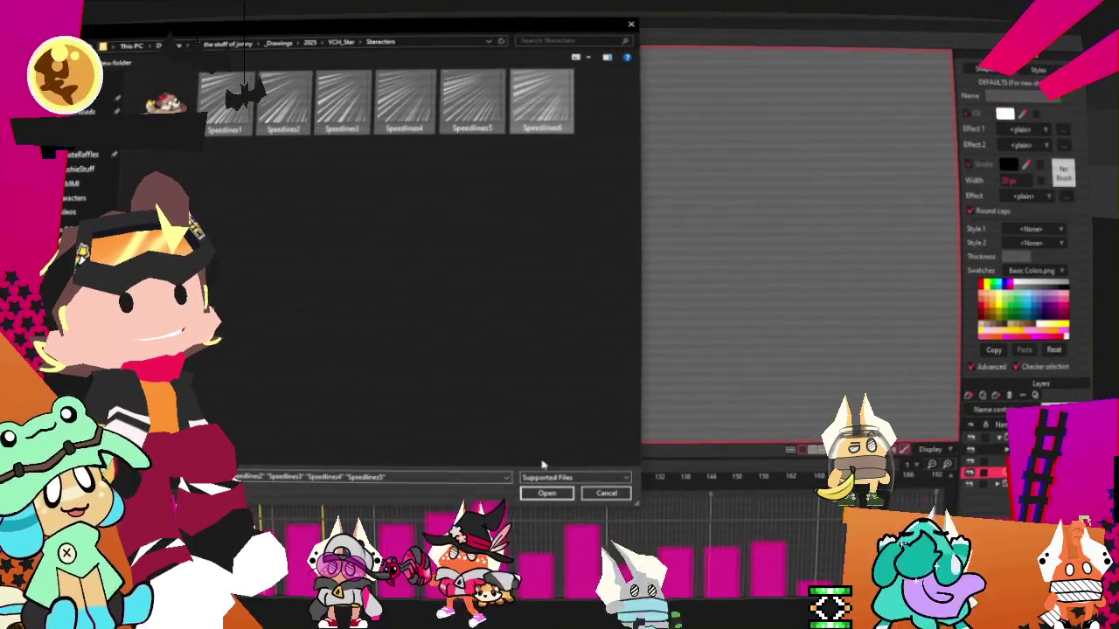
left_click(548, 494)
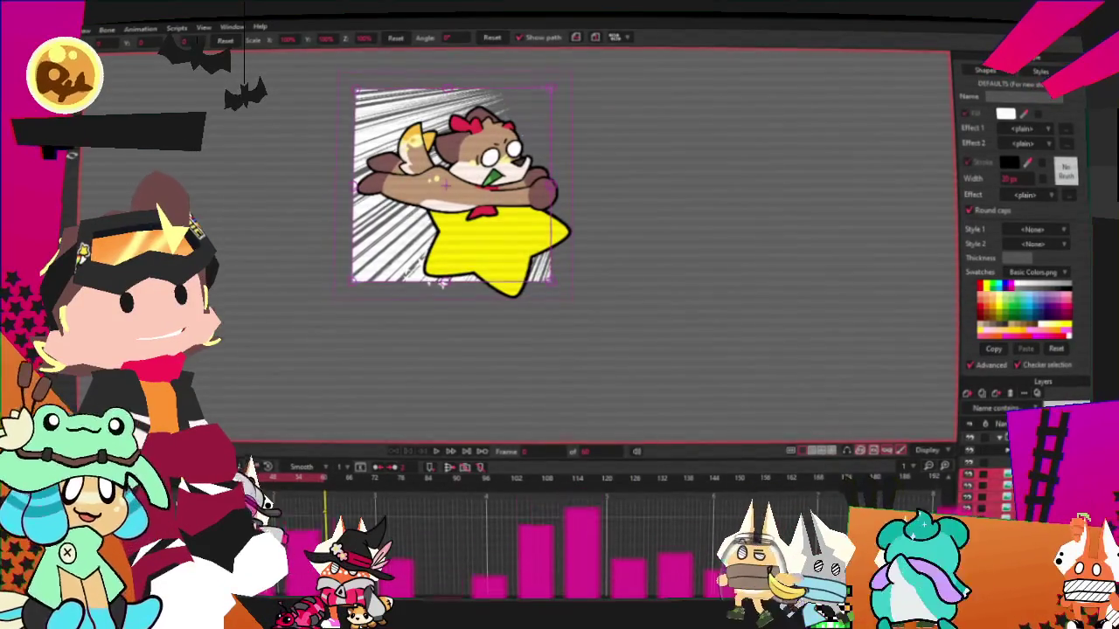
Step: Check the Speedlines1.png layer settings, then play the animation to preview the background
double_click(984, 476)
key("Return")
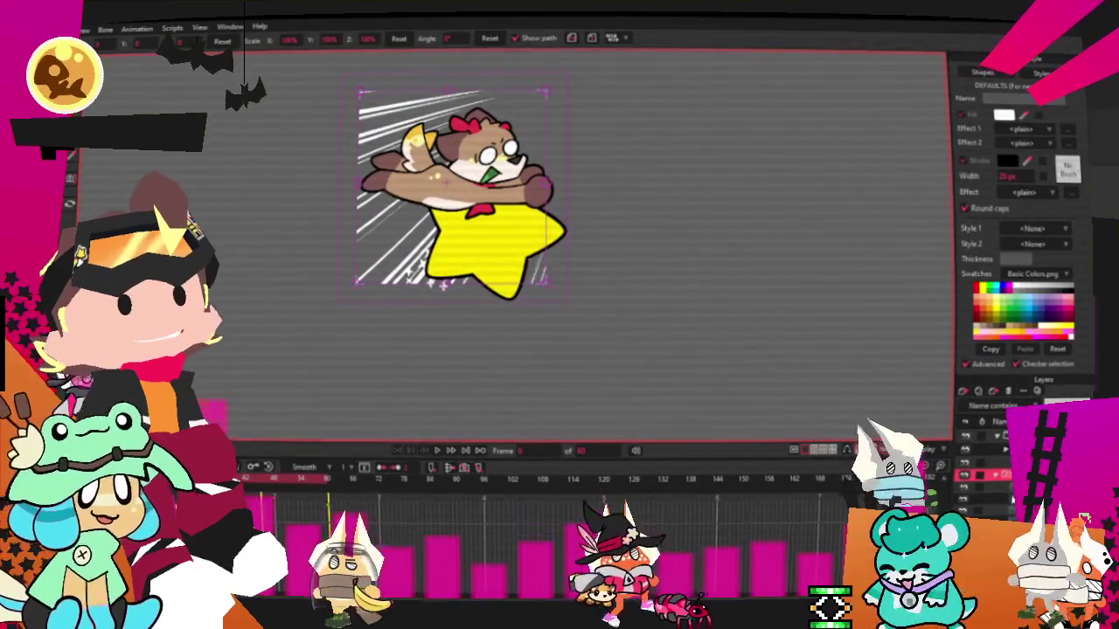
key("space")
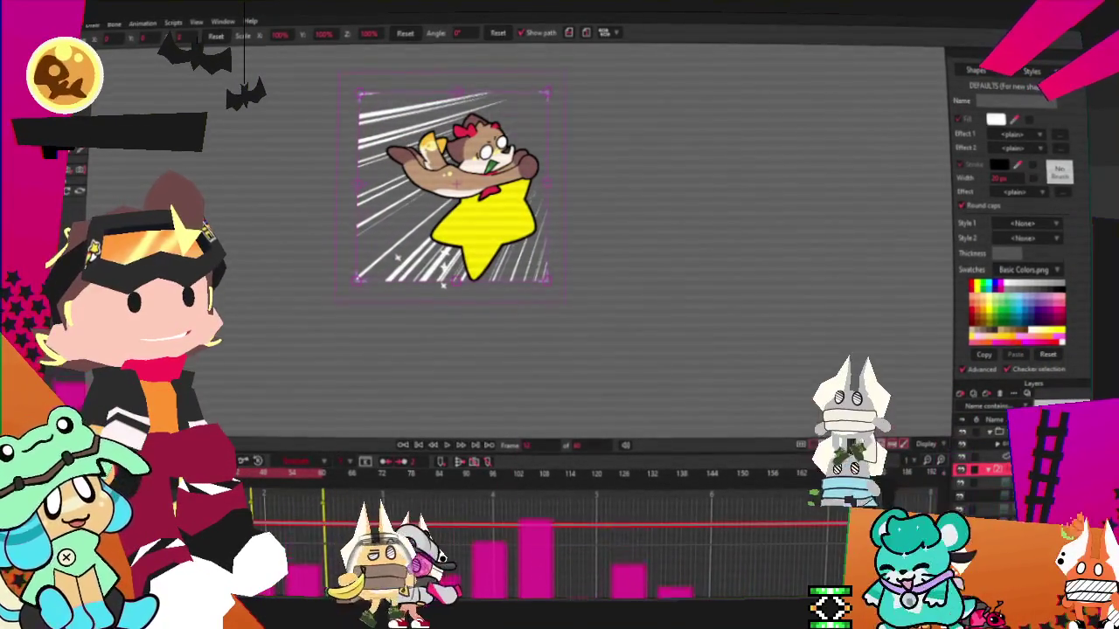
Step: Confirm the frame-12 keyframe uses Cycle interpolation and play back the loop
double_click(262, 472)
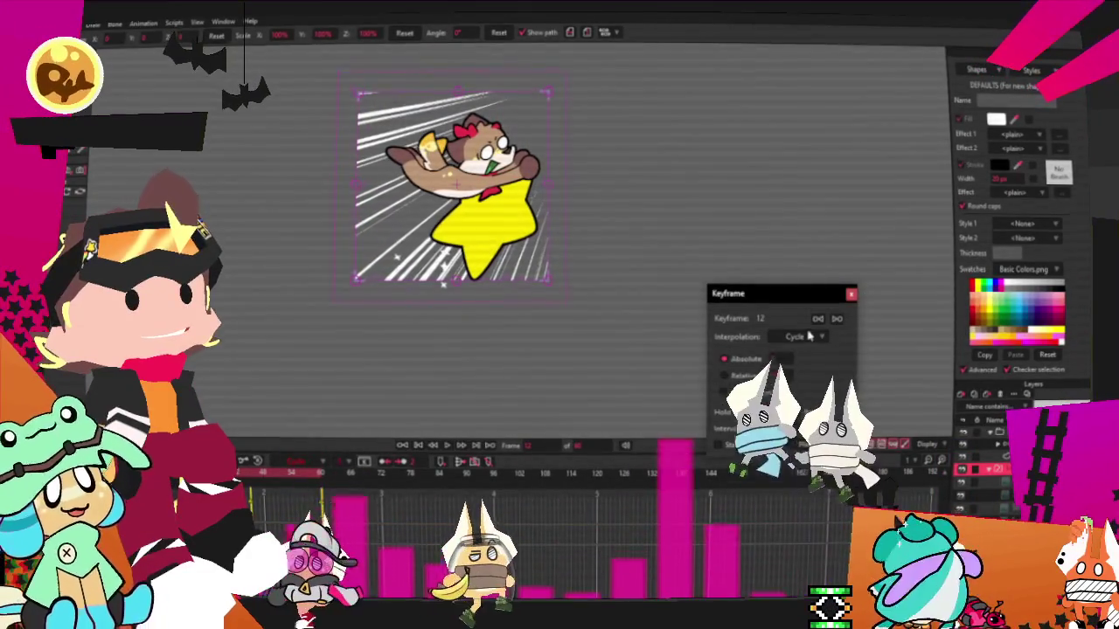
left_click(850, 295)
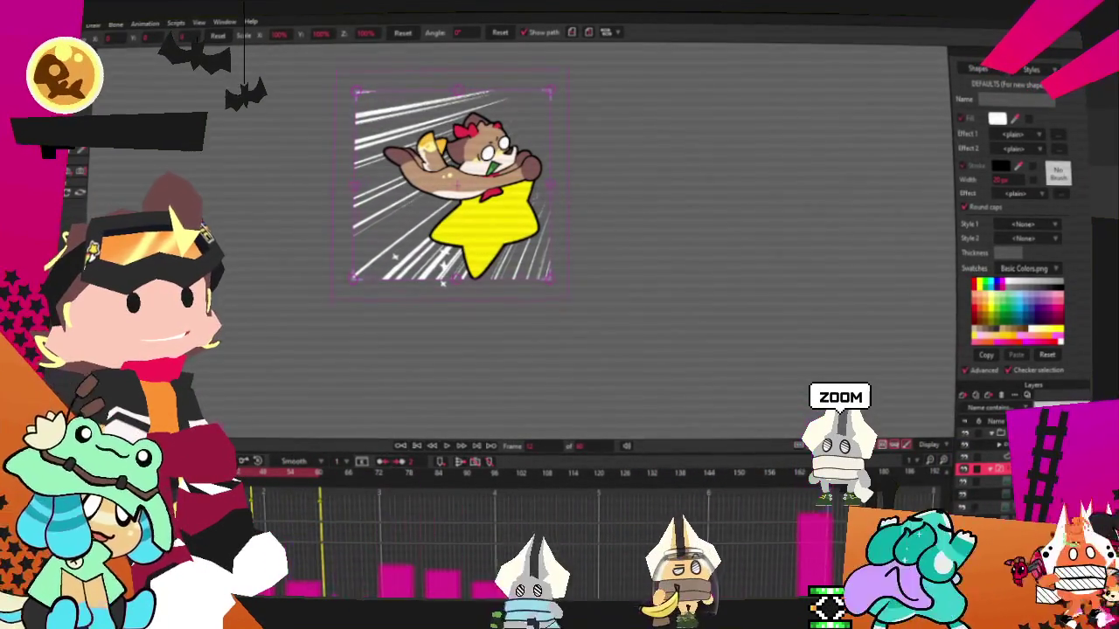
key("space")
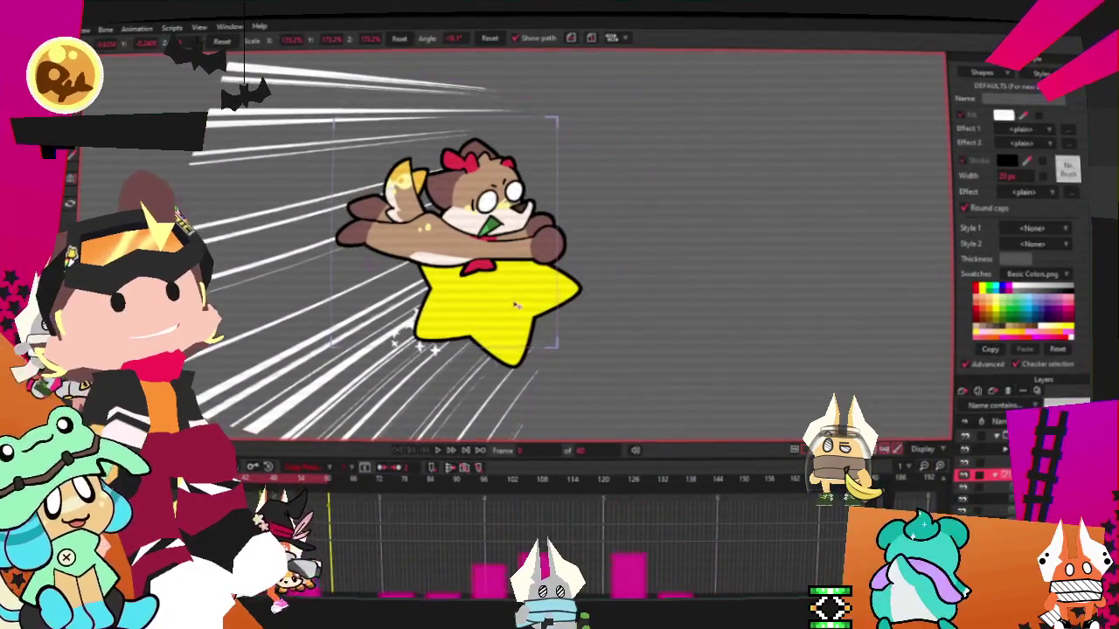
Step: Play the animation to watch the loop, then open Layer 3's settings
left_click(440, 450)
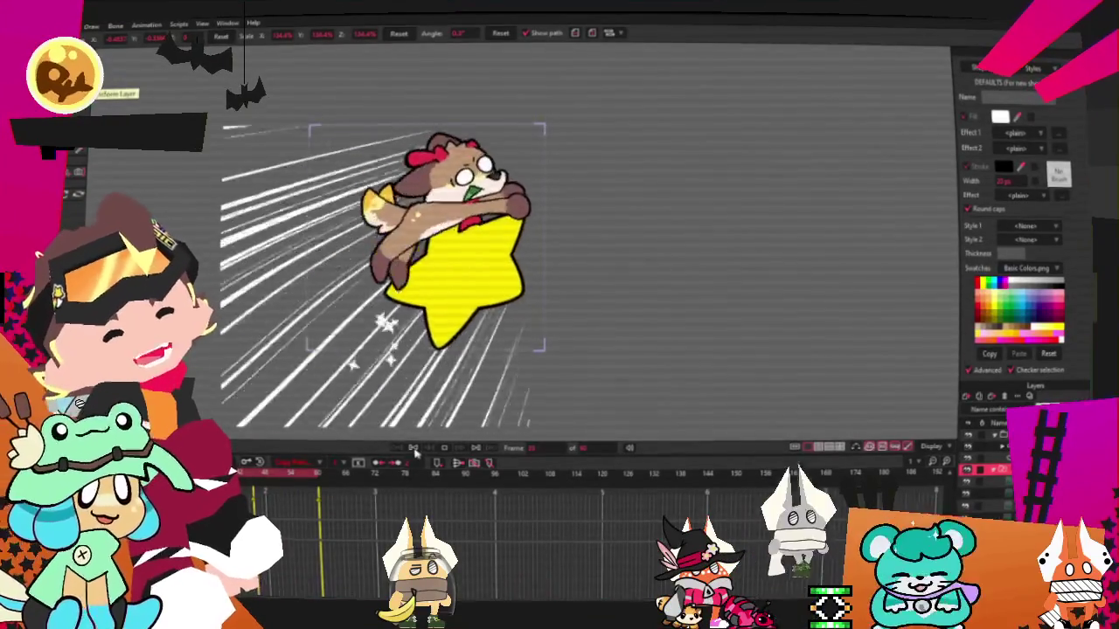
double_click(992, 469)
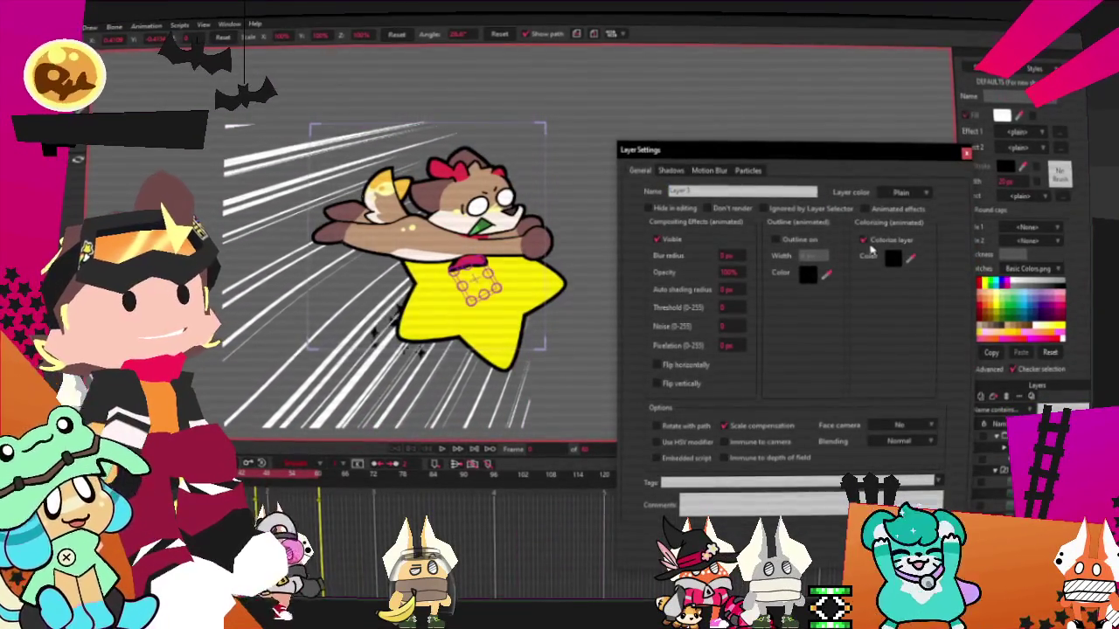
Step: Colorize Layer 3 bright yellow and turn on a light yellow outline
left_click(898, 259)
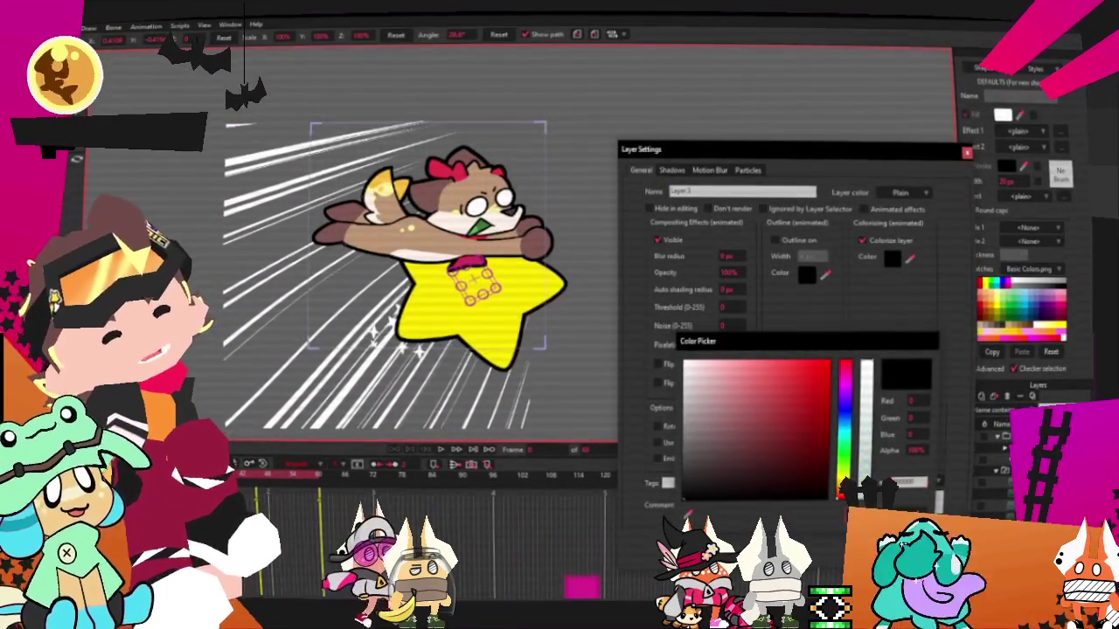
left_click_drag(844, 363, 844, 479)
left_click(827, 361)
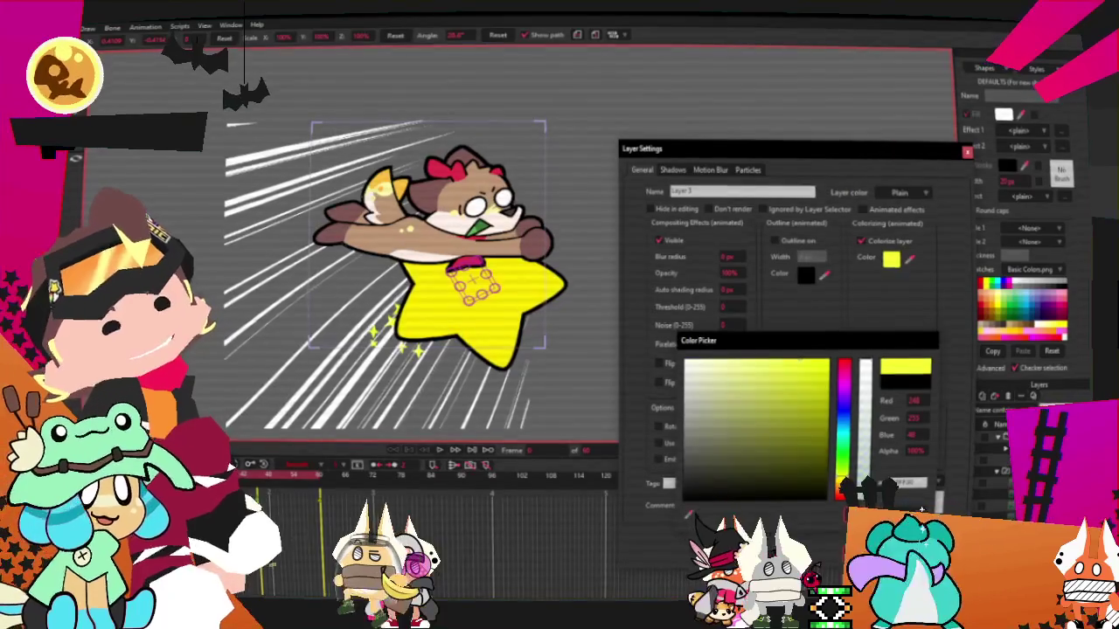
left_click(773, 241)
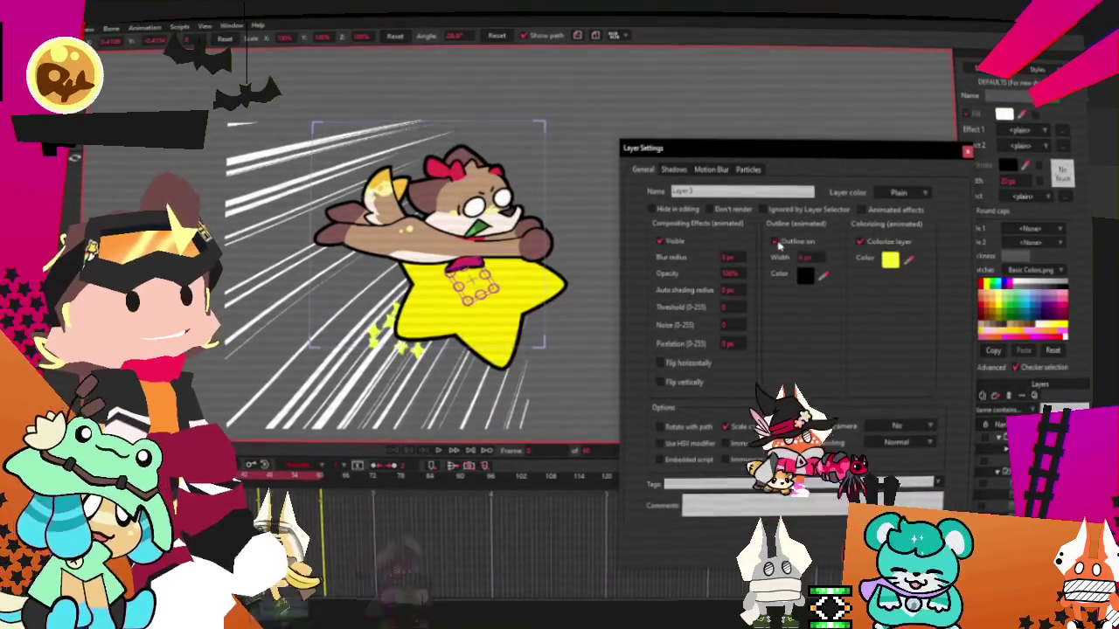
left_click(805, 274)
left_click(839, 482)
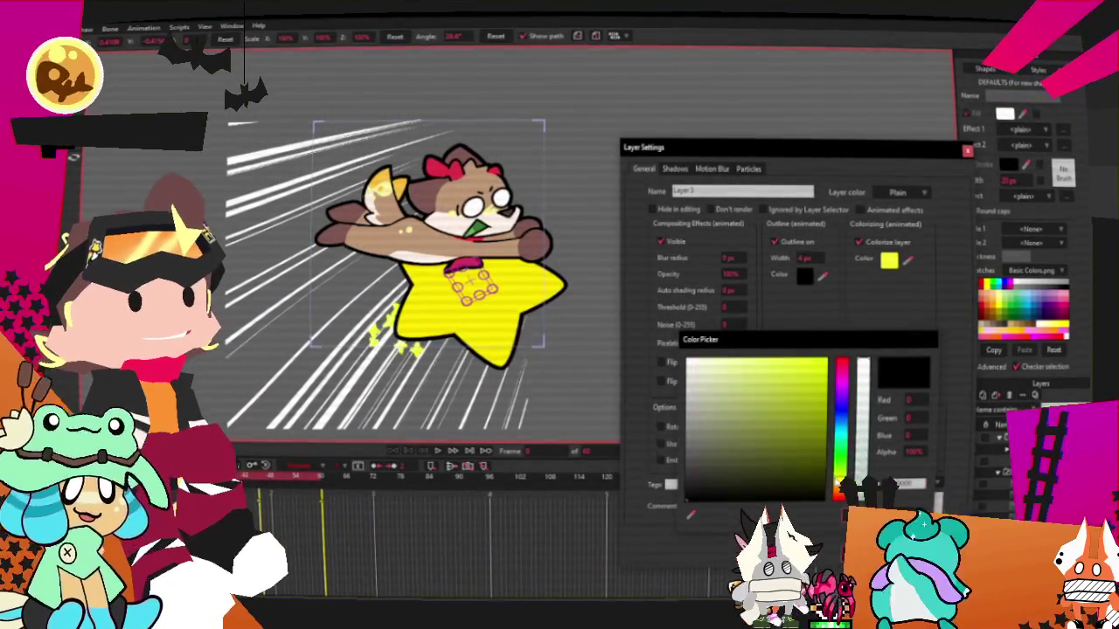
left_click(775, 359)
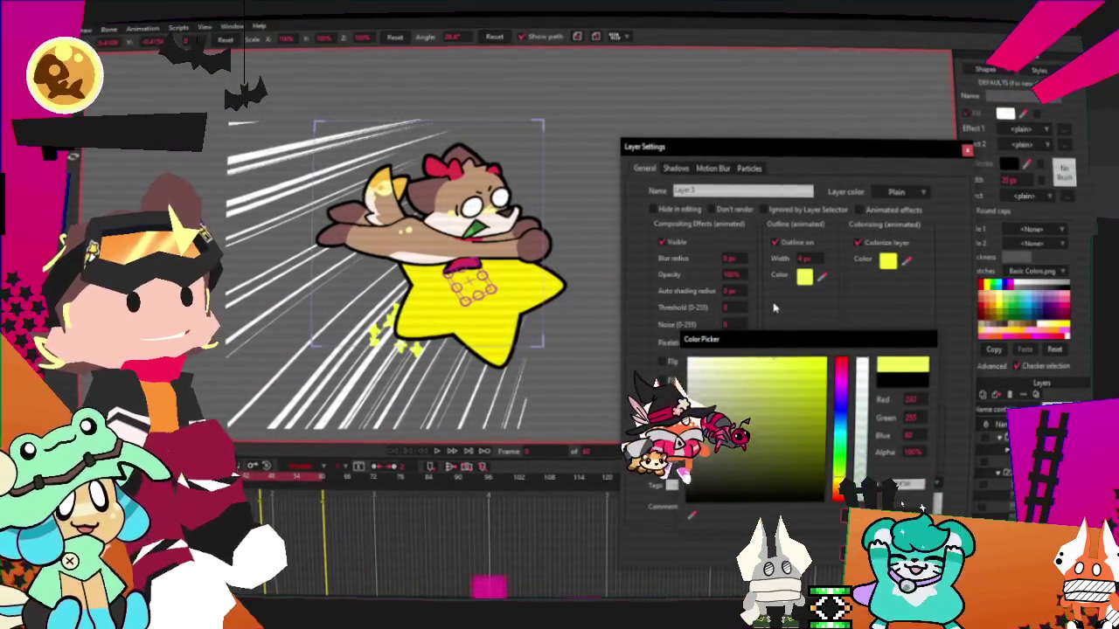
left_click(839, 511)
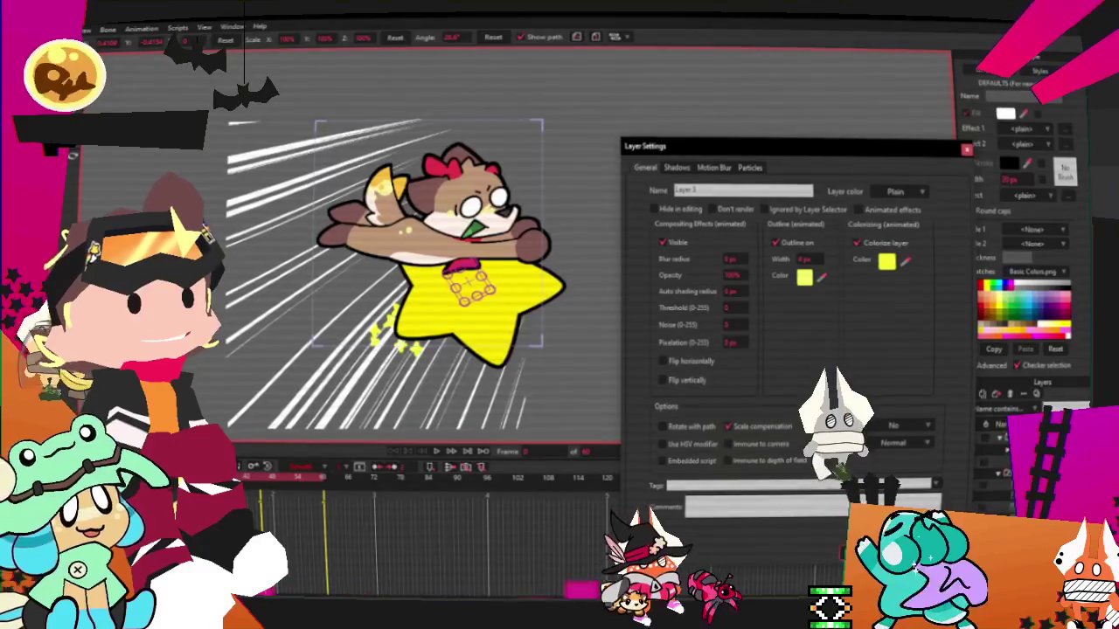
key("Return")
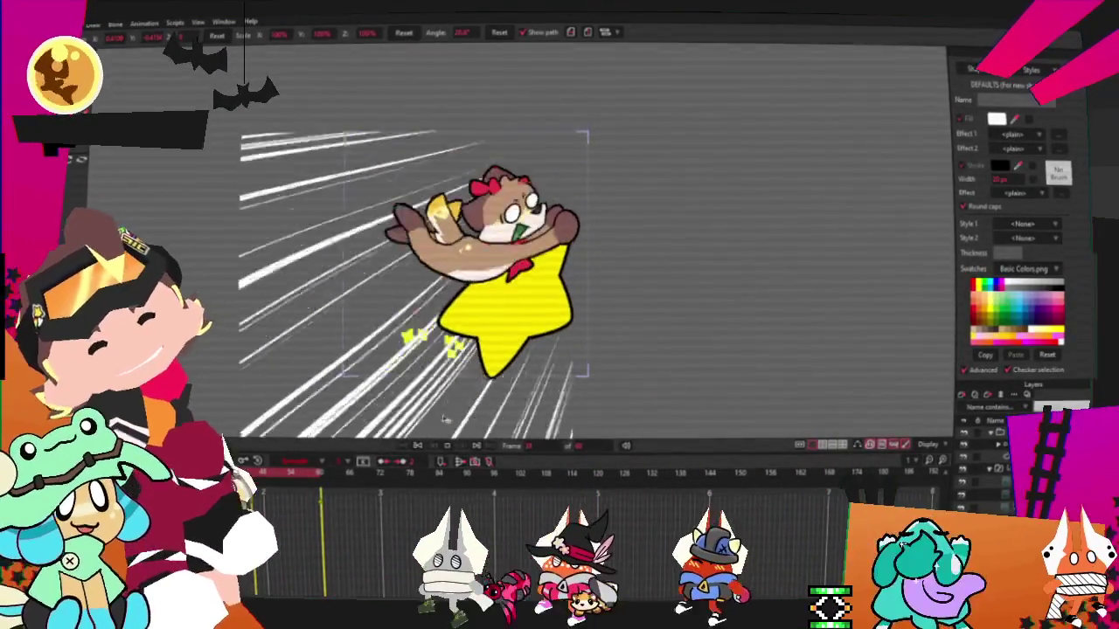
Step: Stop playback, reposition the speed-lines layer, undoing trial moves, and replay the animation
scroll(549, 317, "down", 3)
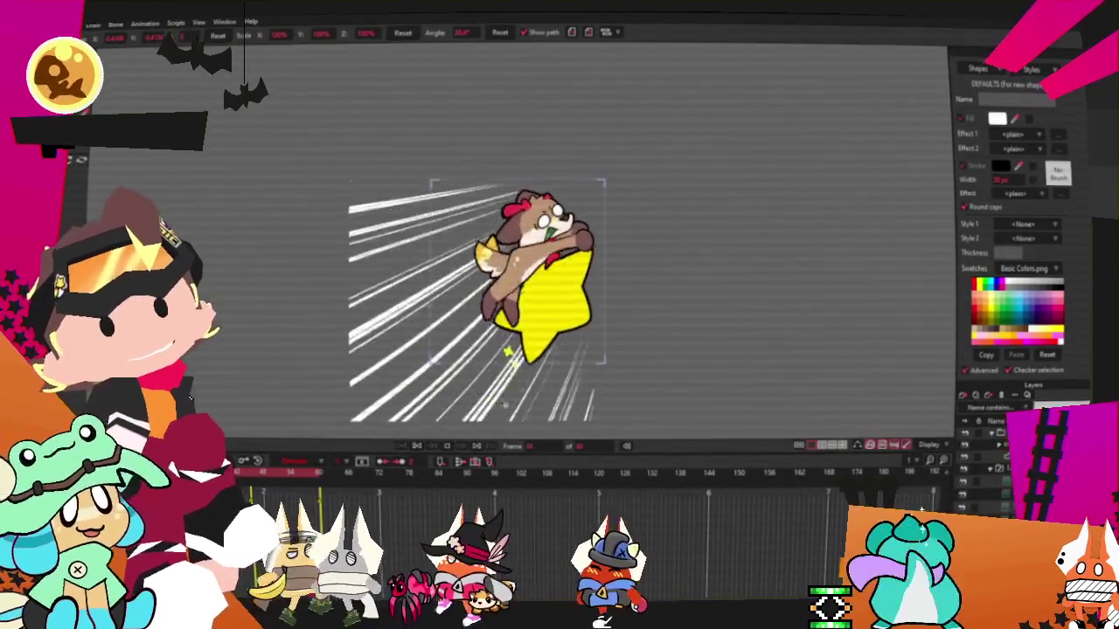
left_click(417, 447)
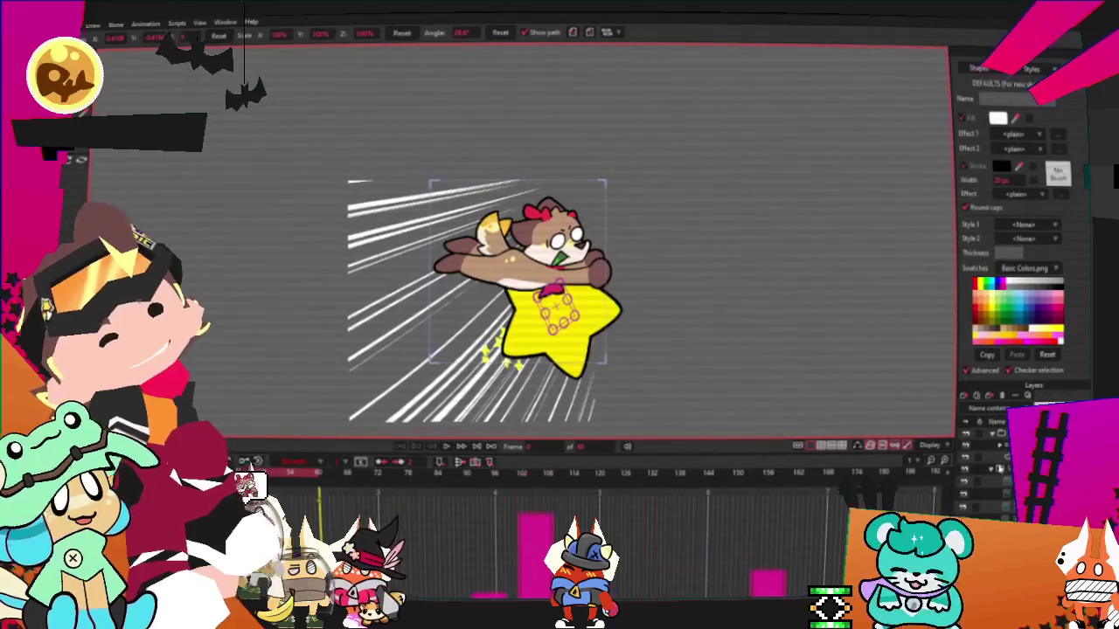
left_click(999, 469)
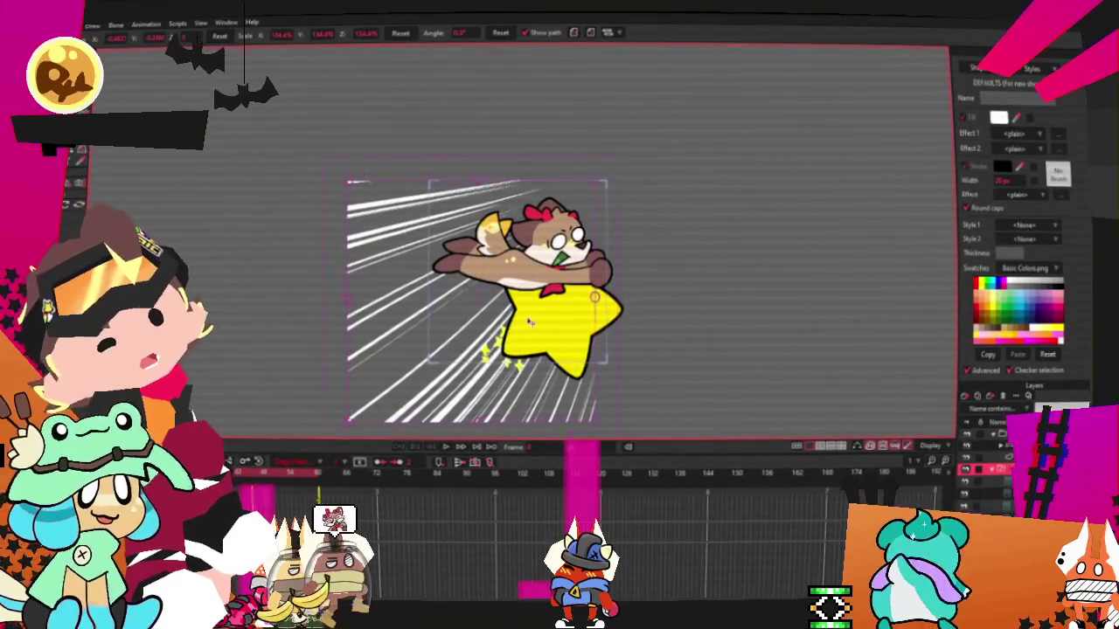
left_click_drag(529, 323, 516, 325)
key("ctrl+z")
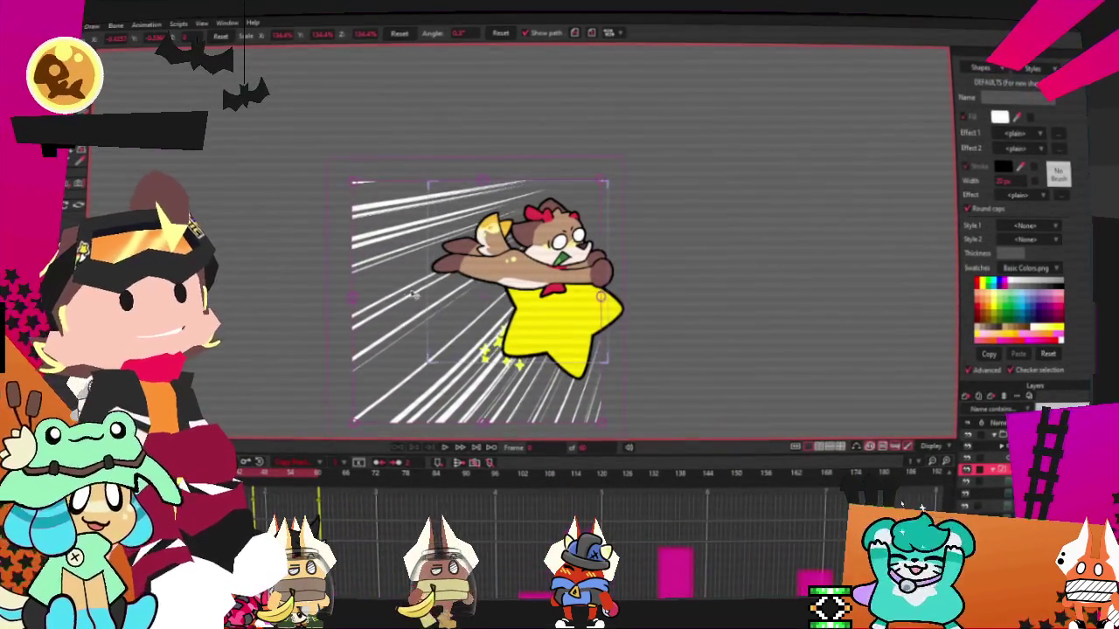
key("ctrl+z")
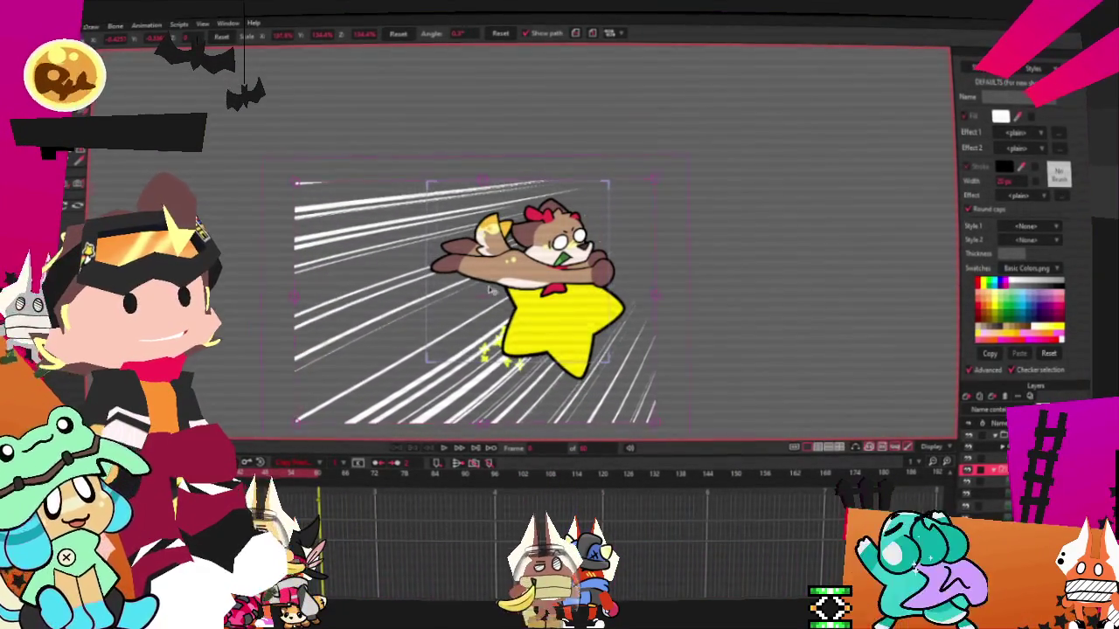
left_click(442, 448)
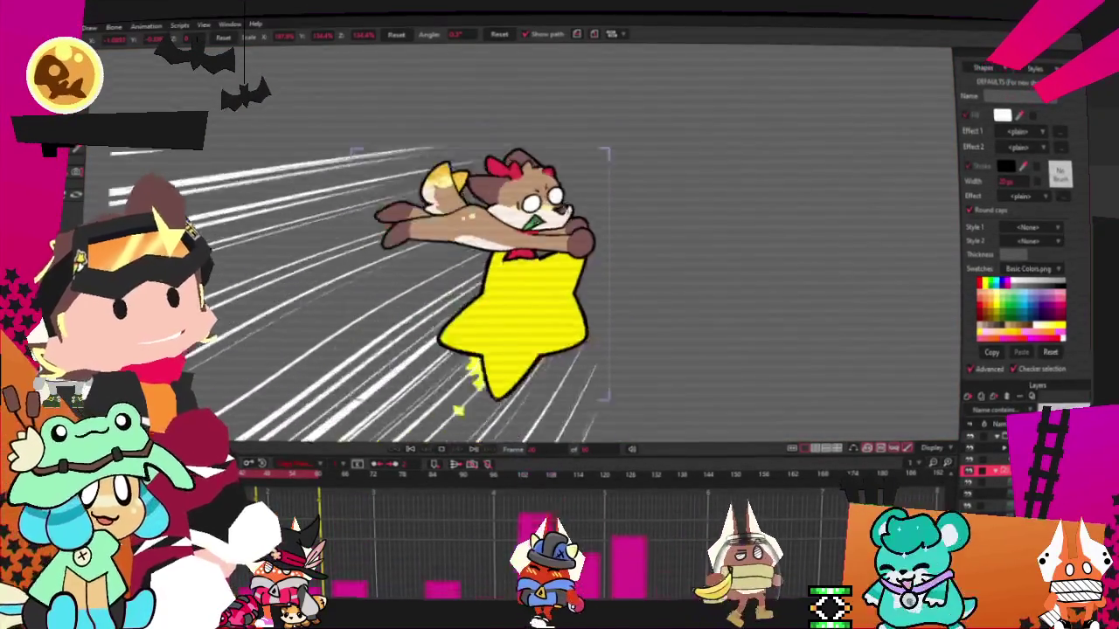
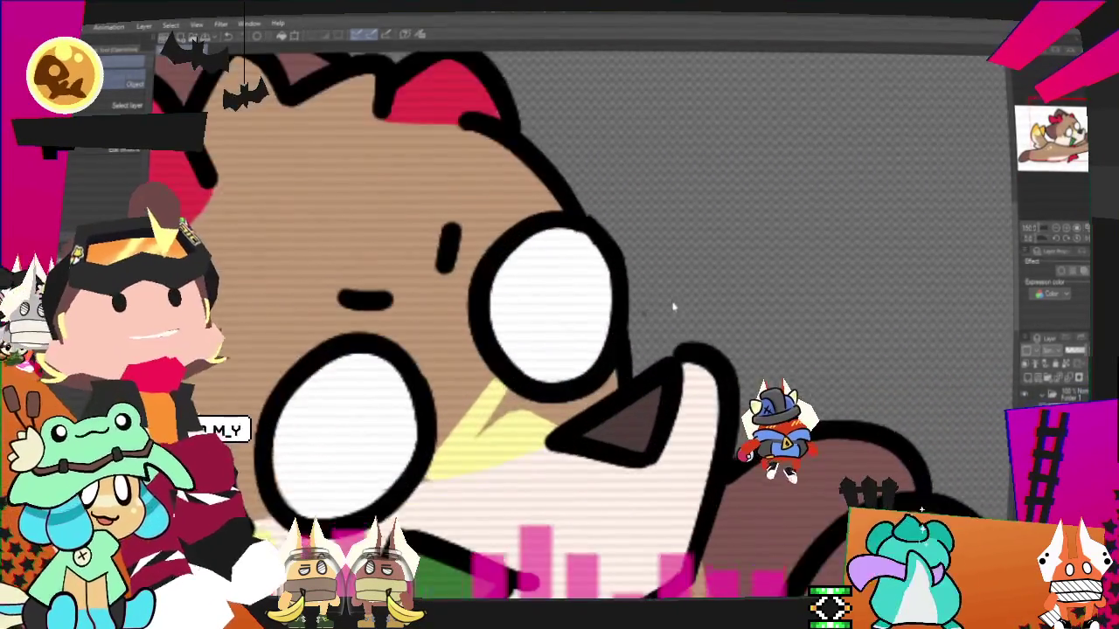
Step: Export the dog drawing from Clip Studio Paint as a single-layer .tif file
scroll(673, 306, "up", 4)
scroll(673, 306, "up", 1)
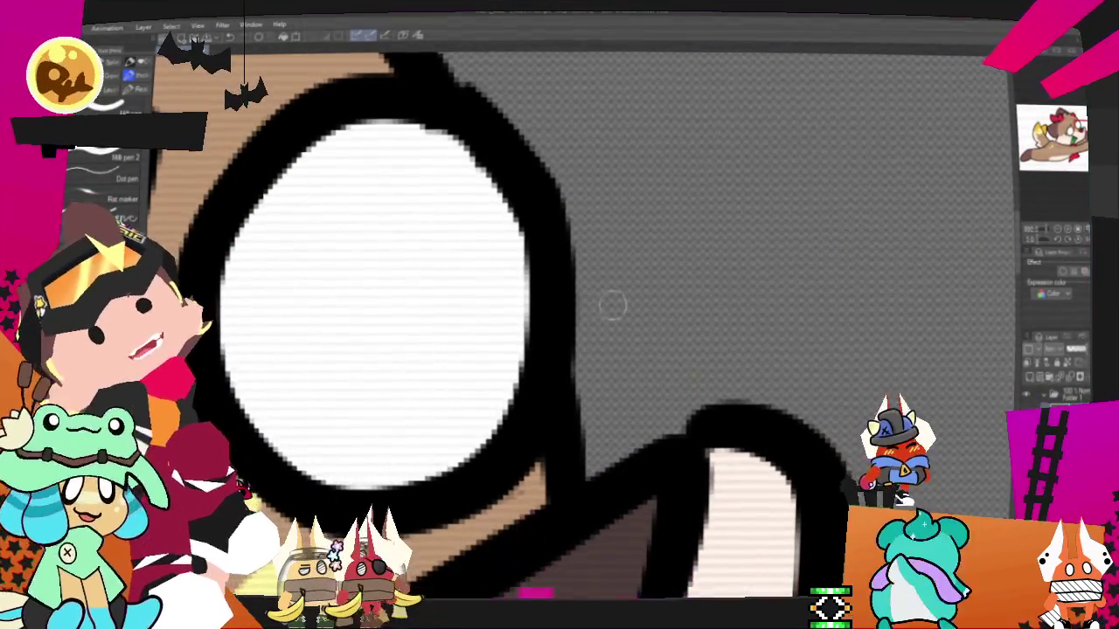
left_click(39, 26)
mouse_move(131, 170)
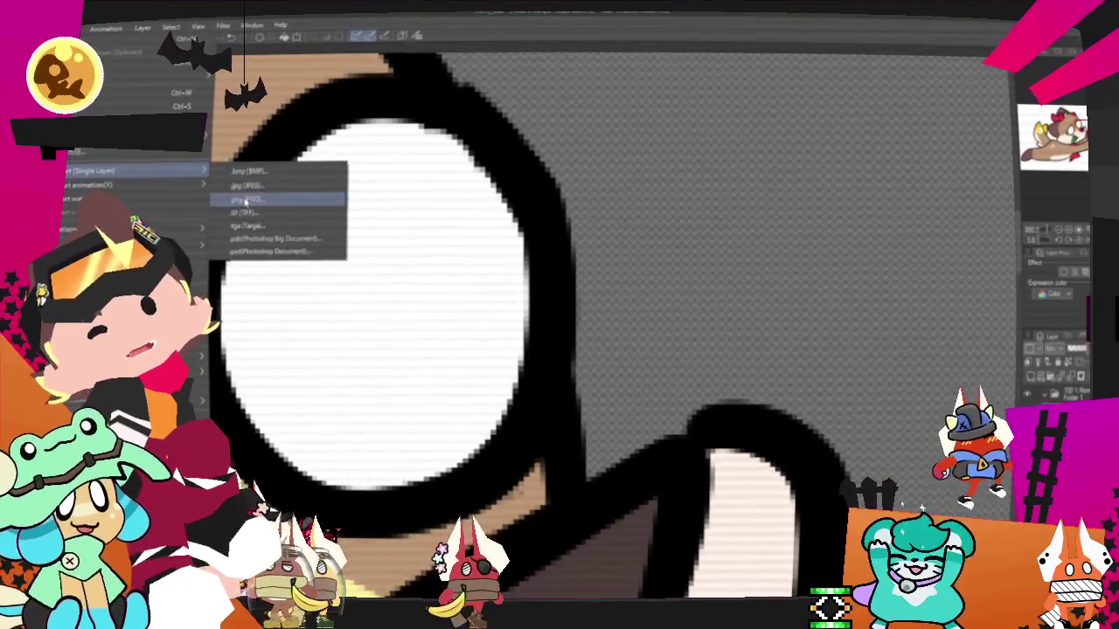
left_click(271, 215)
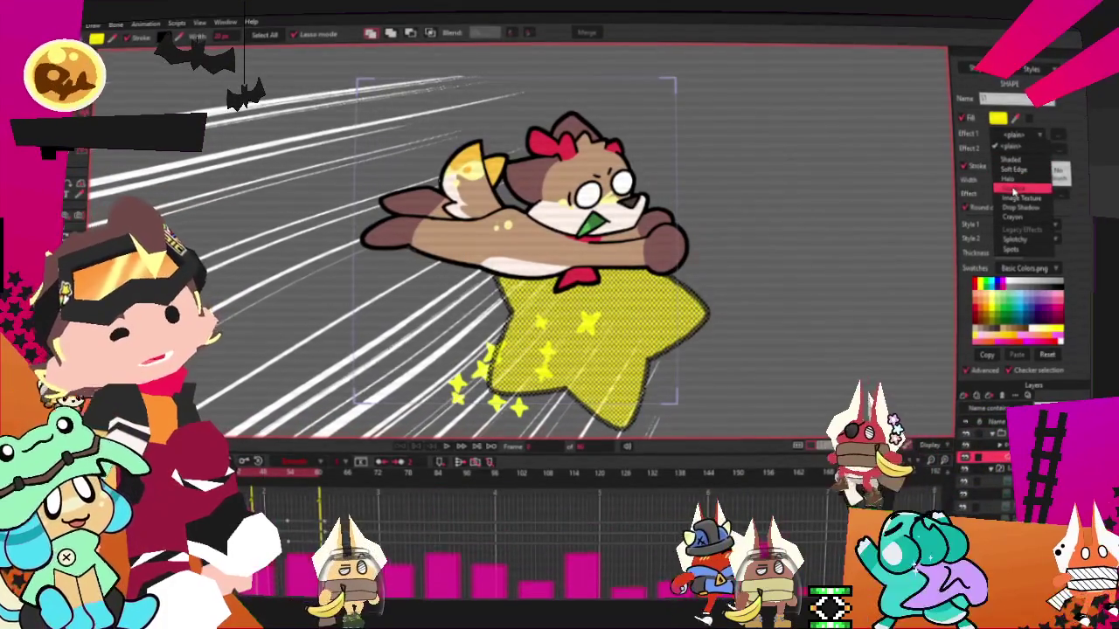
Step: Set the star's Effect 1 to a Radial gradient with yellow and orange stops
left_click(1014, 189)
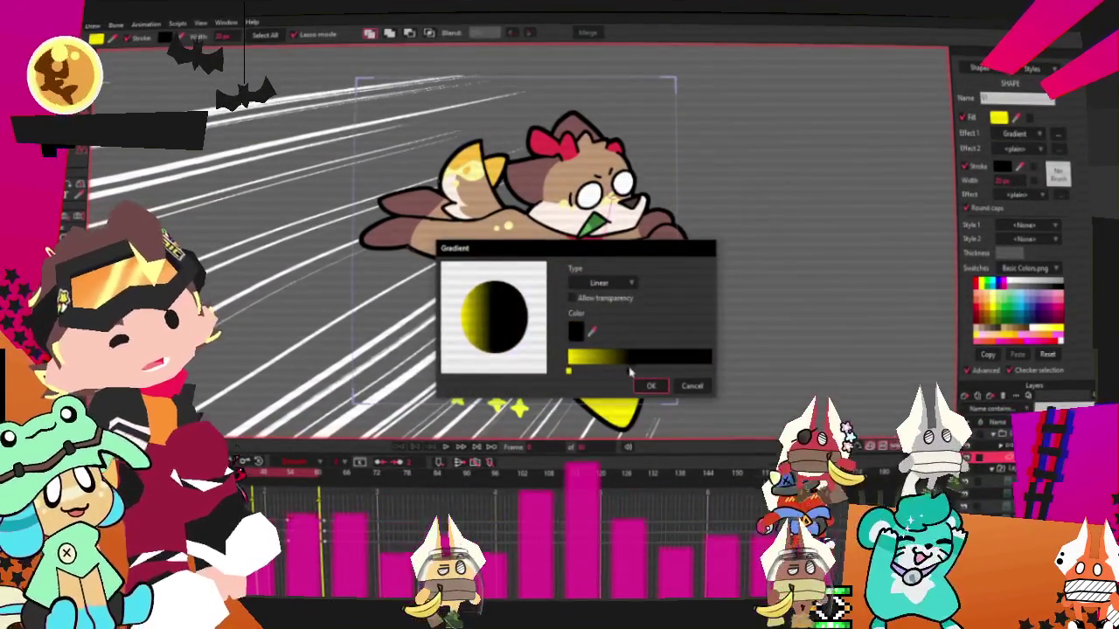
left_click_drag(570, 372, 618, 371)
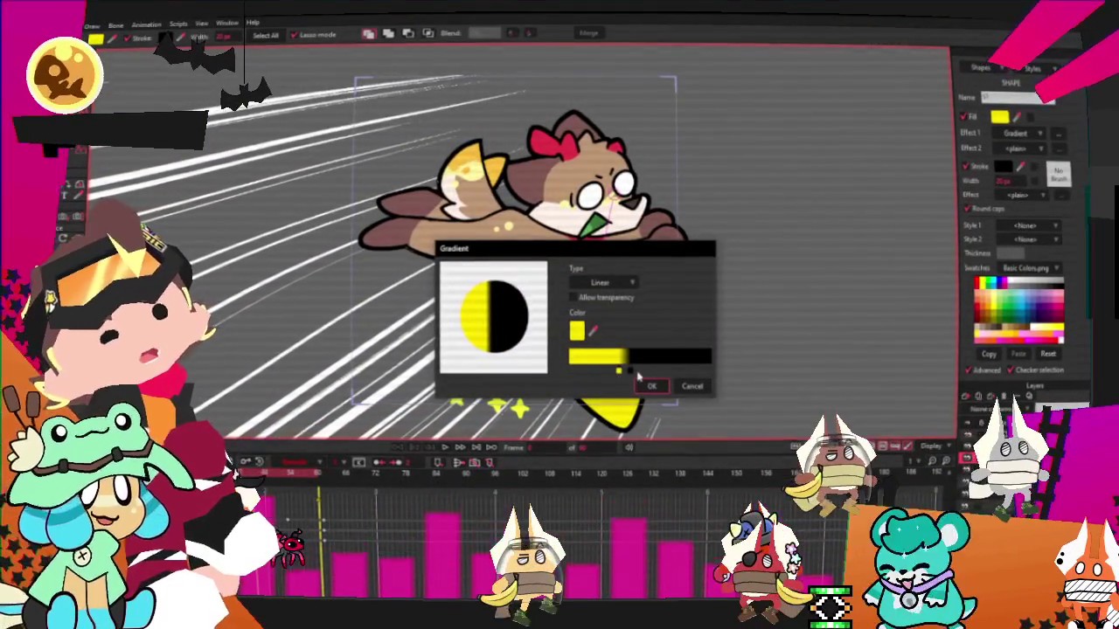
left_click(629, 372)
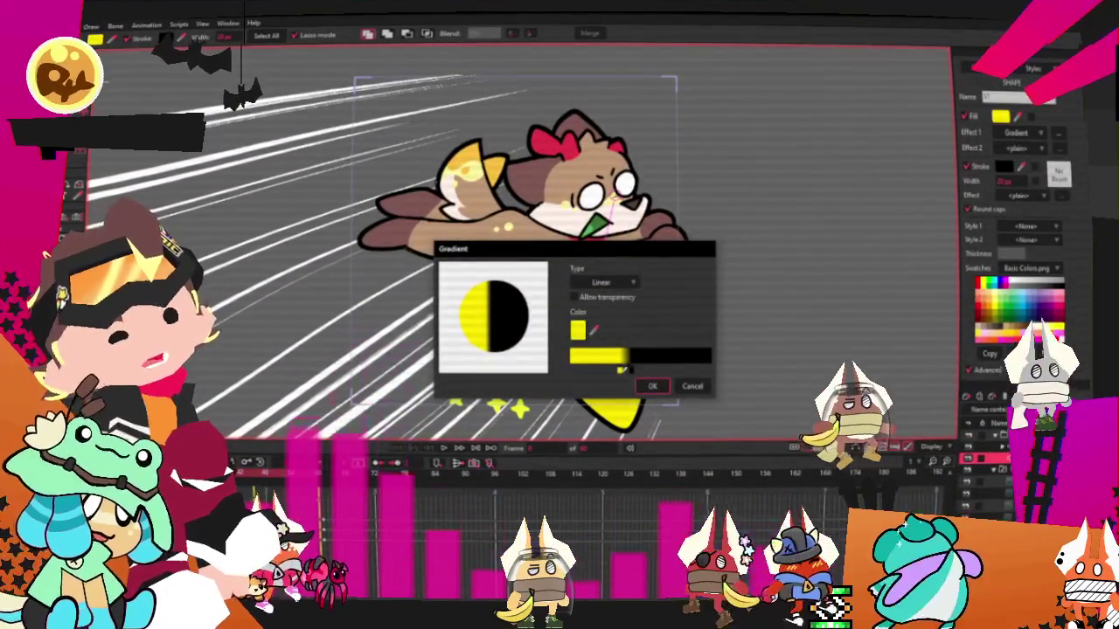
left_click(578, 330)
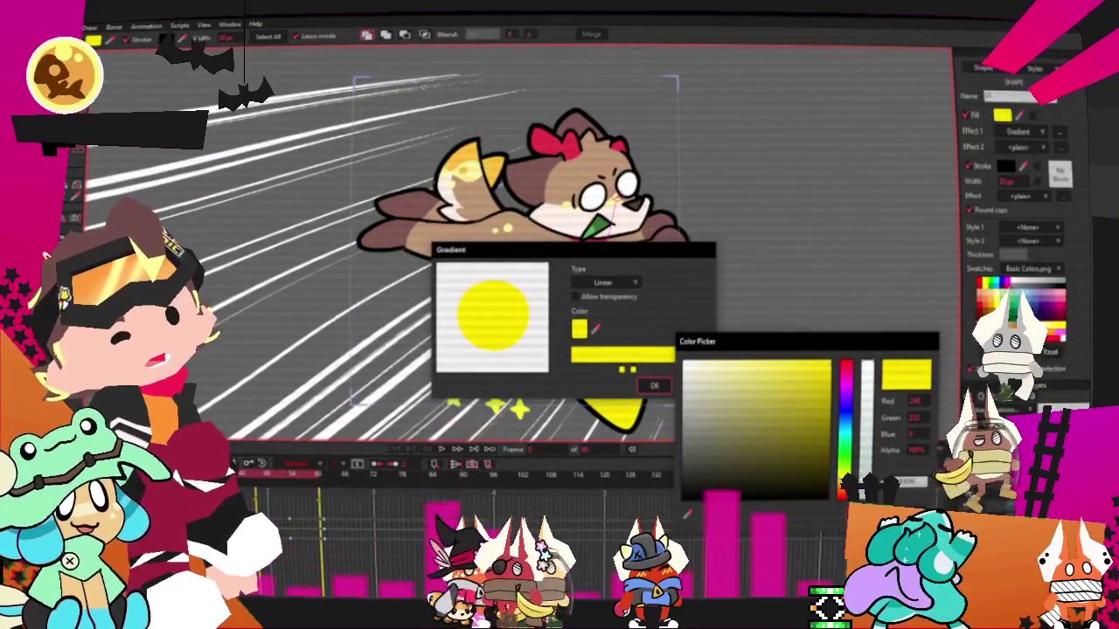
left_click(642, 378)
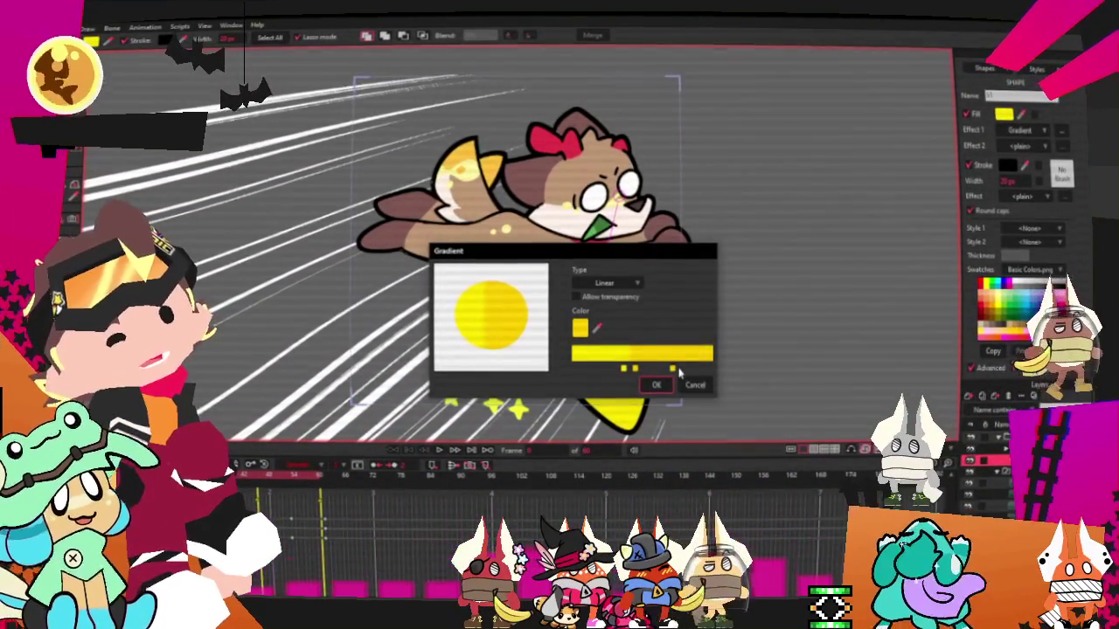
left_click(580, 326)
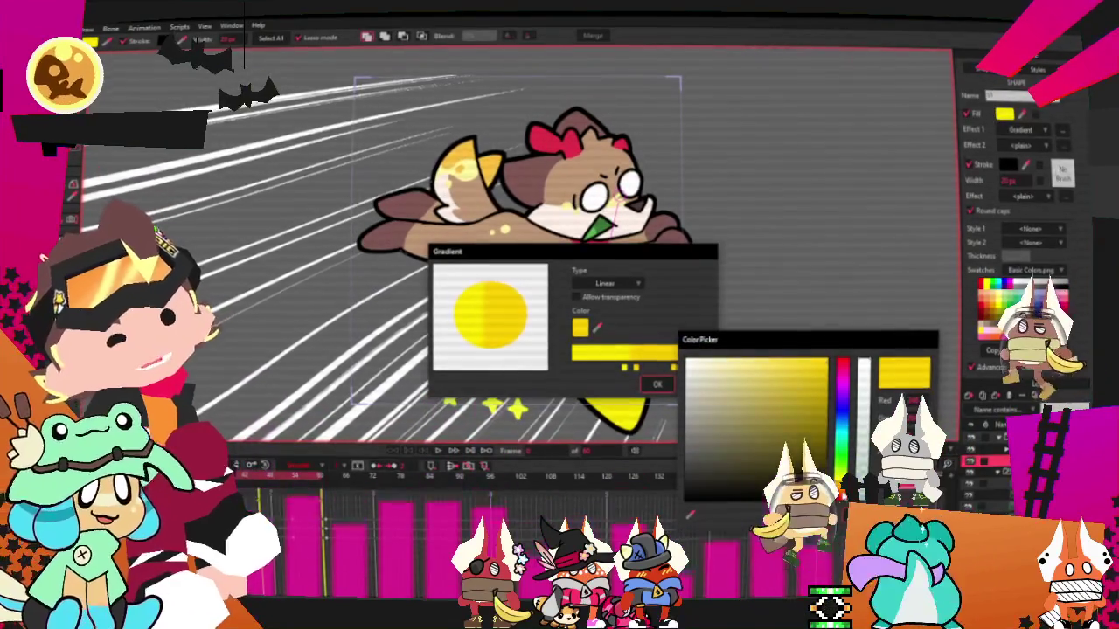
key("Return")
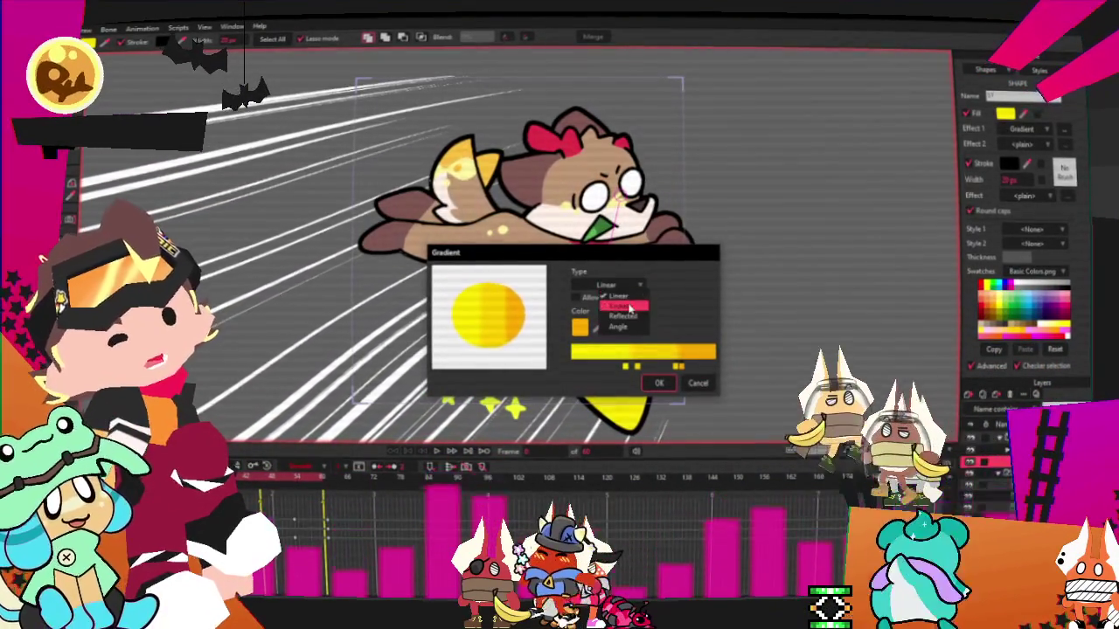
left_click(665, 385)
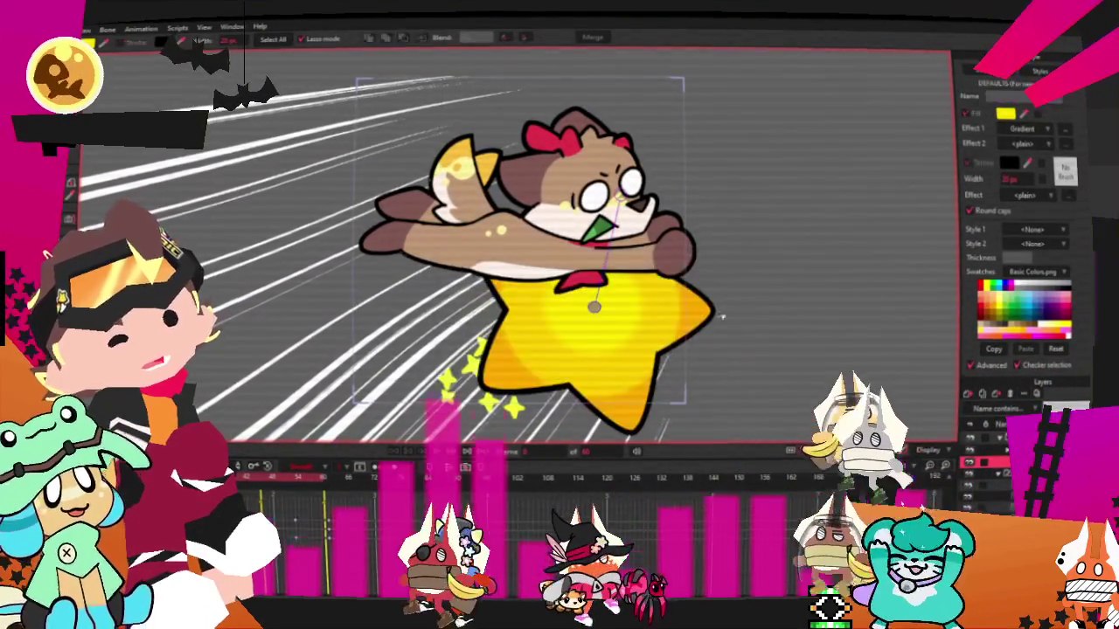
Step: Widen the star's gradient radius, preview playback, and choose Shaded for Effect 2
mouse_move(701, 242)
left_mouse_down()
mouse_move(714, 204)
mouse_move(762, 186)
left_mouse_up()
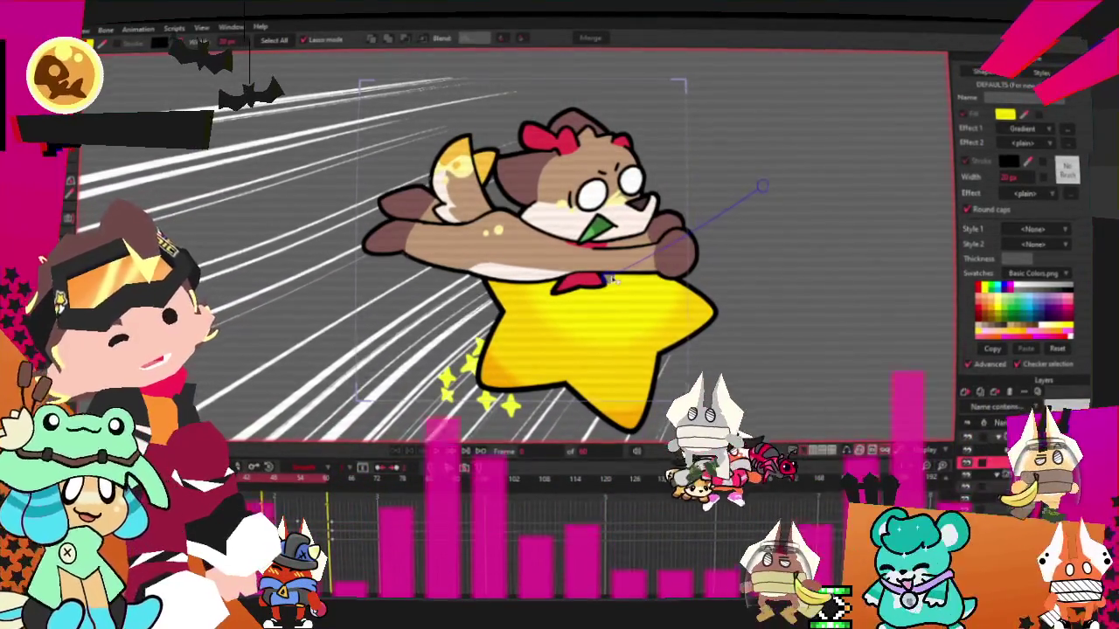
left_click(443, 451)
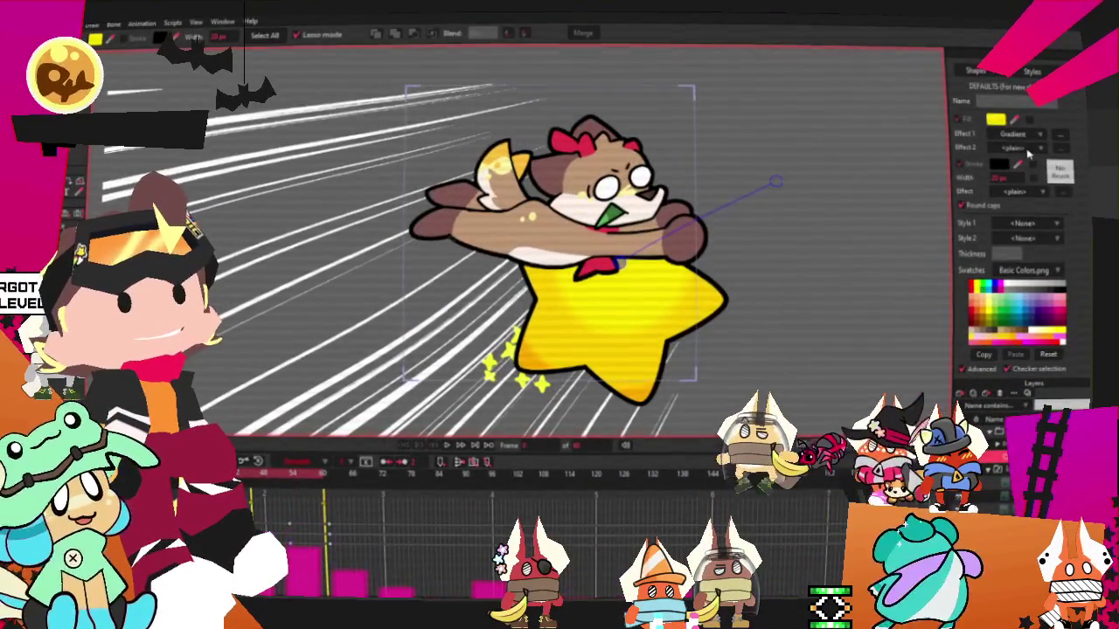
left_click(1035, 149)
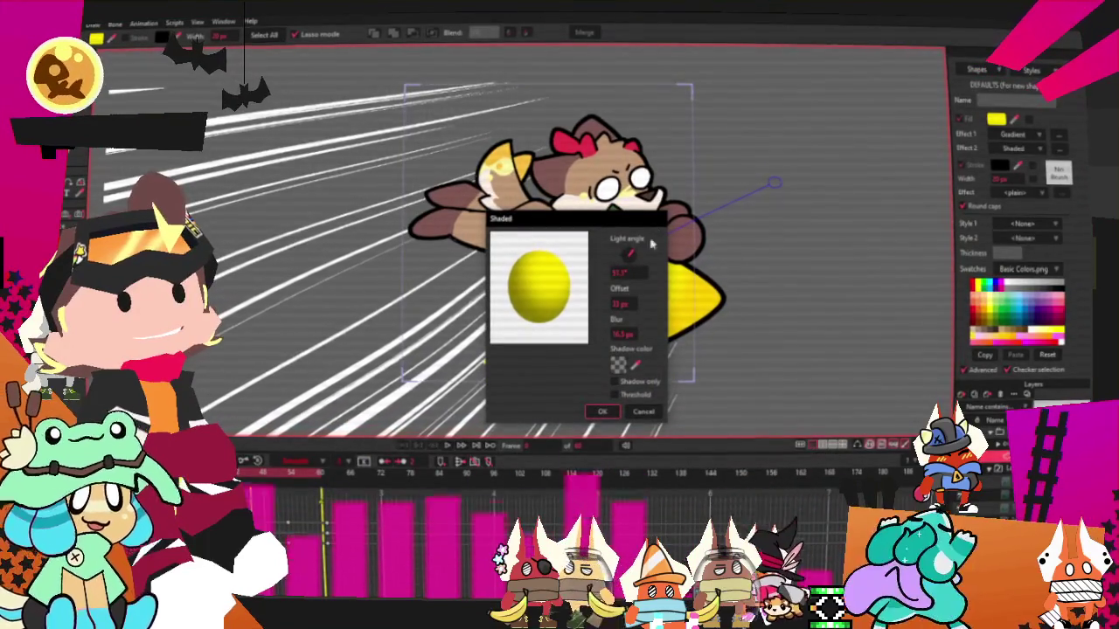
Step: Give the Shaded effect an orange shadow colour and a lower blur
left_click(618, 367)
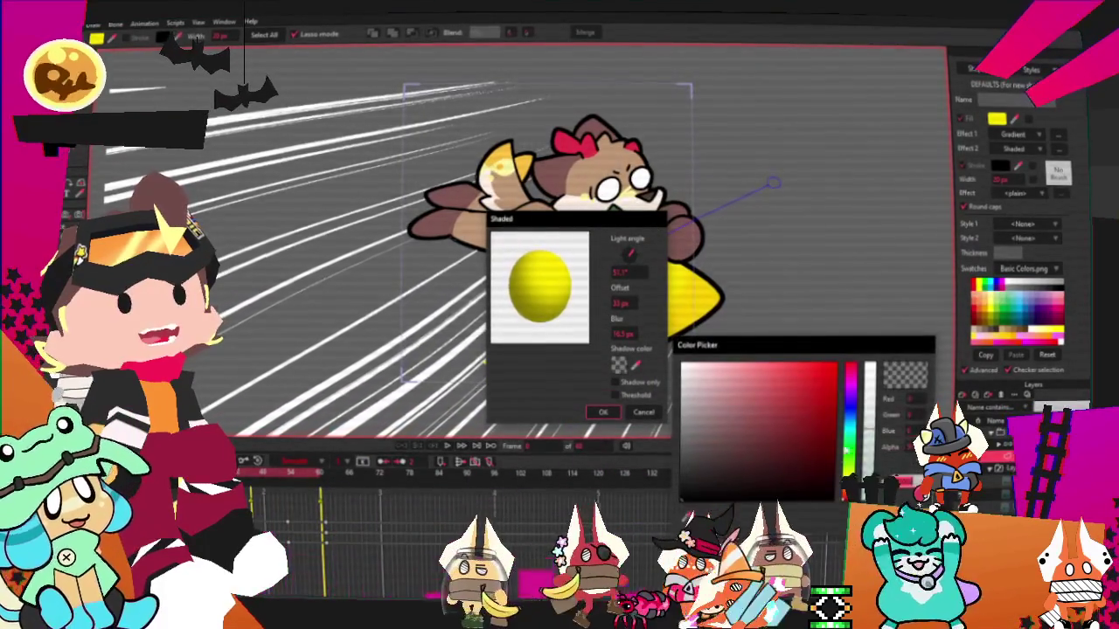
left_click(852, 367)
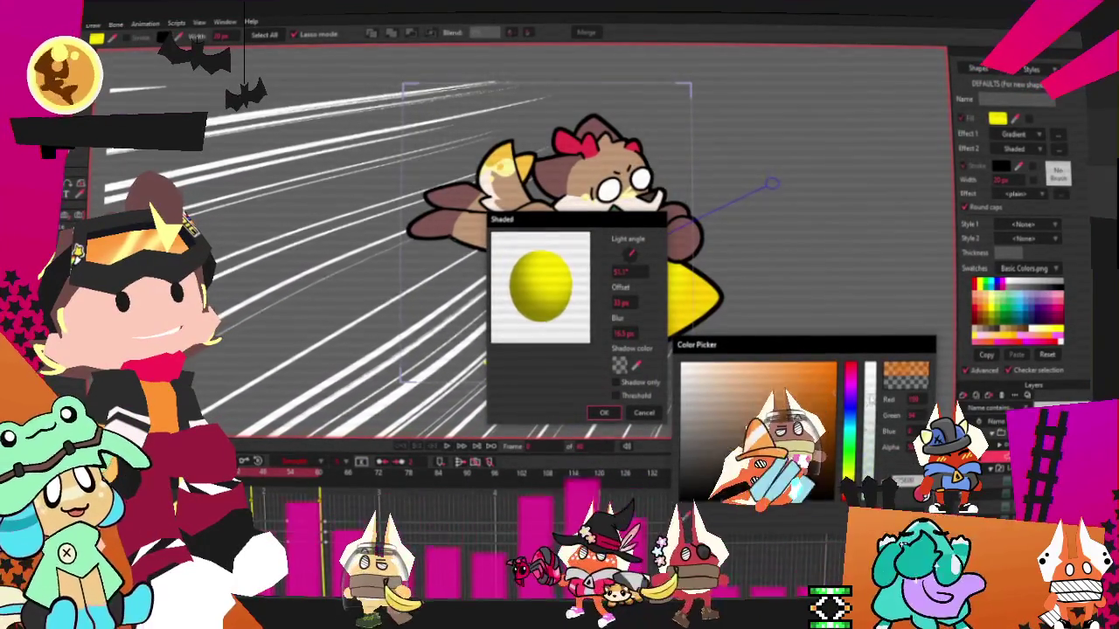
left_click(831, 384)
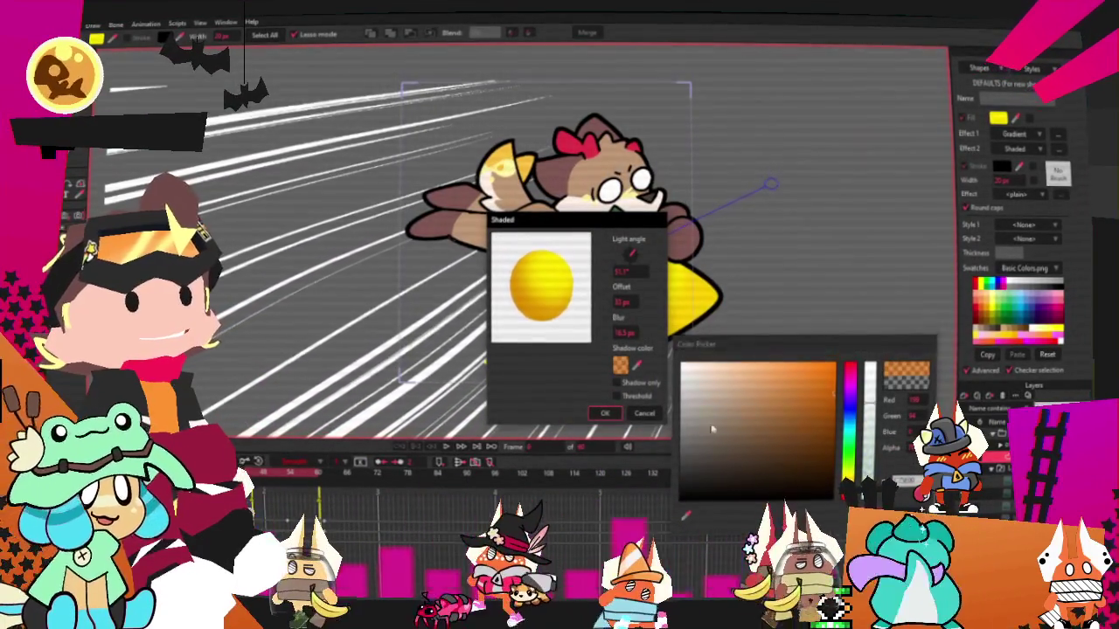
left_click(649, 348)
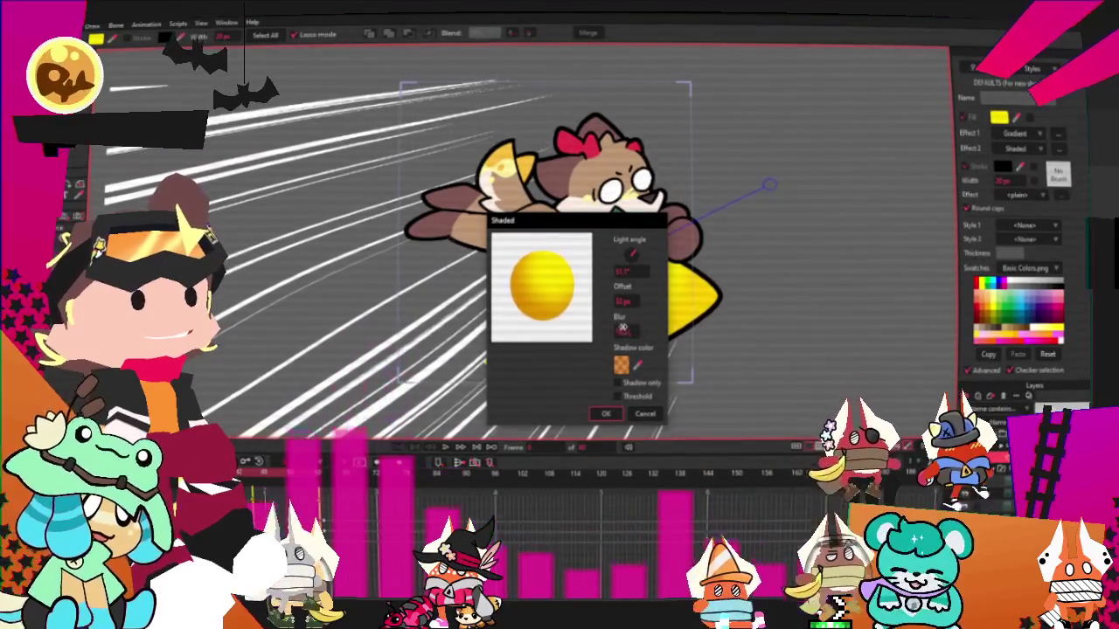
left_click_drag(626, 332, 627, 334)
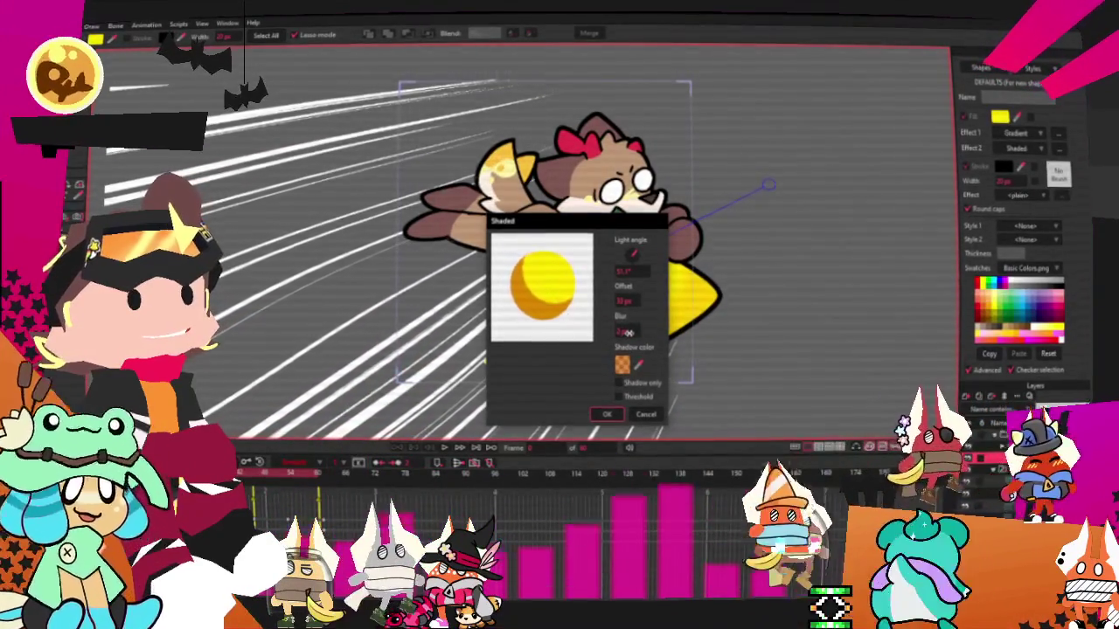
left_click(609, 415)
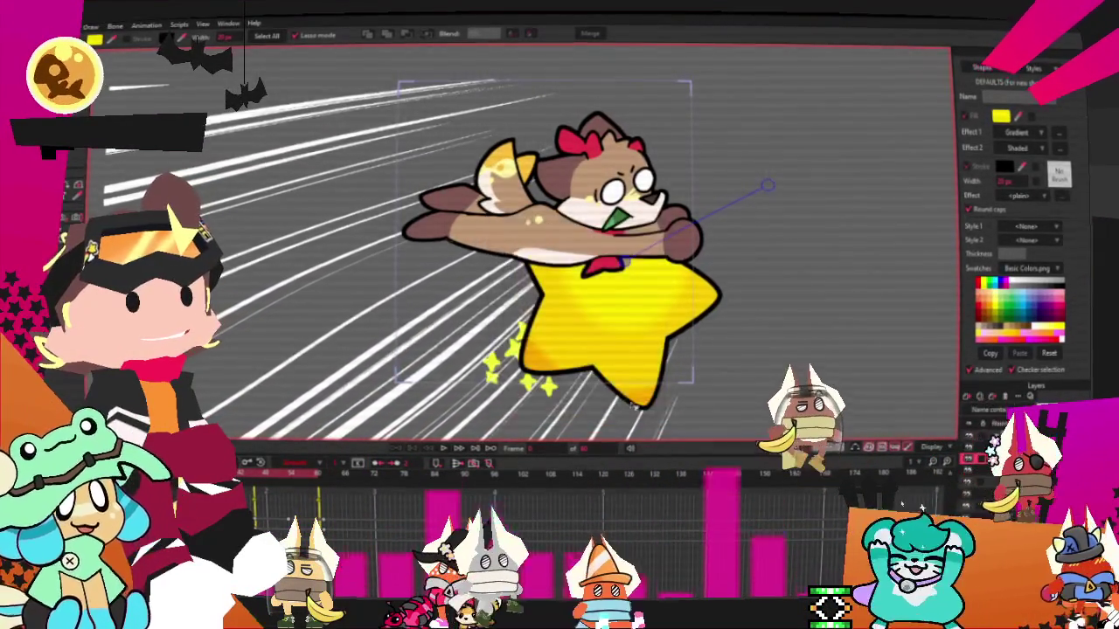
Step: Select the star and reopen its Shaded fill effect settings
left_click(699, 330)
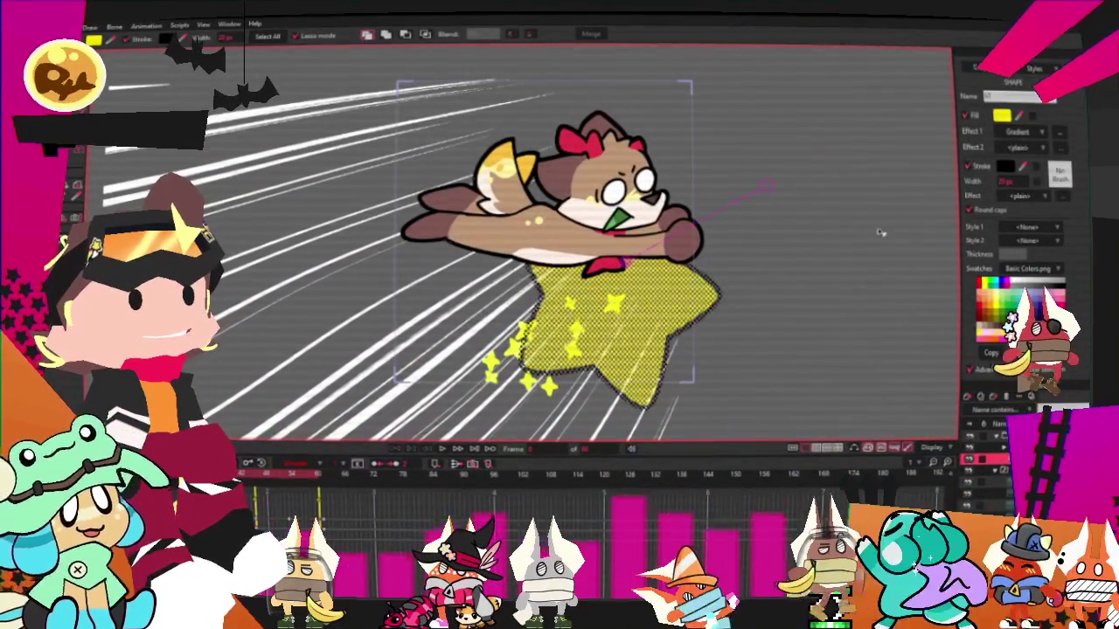
left_click(1043, 133)
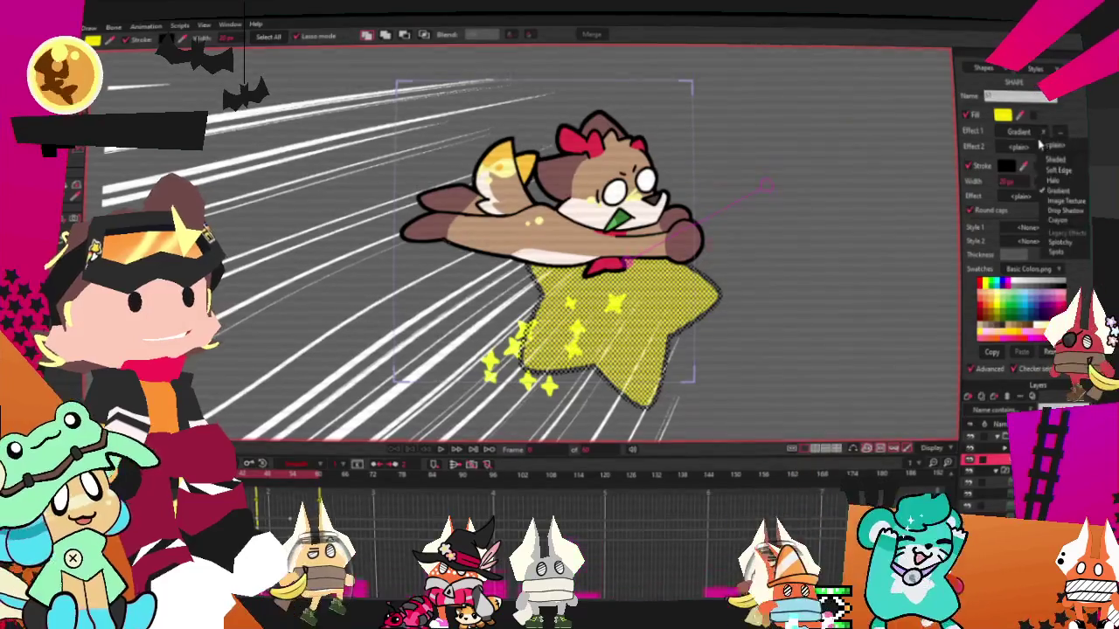
key("Escape")
scroll(637, 312, "up", 5)
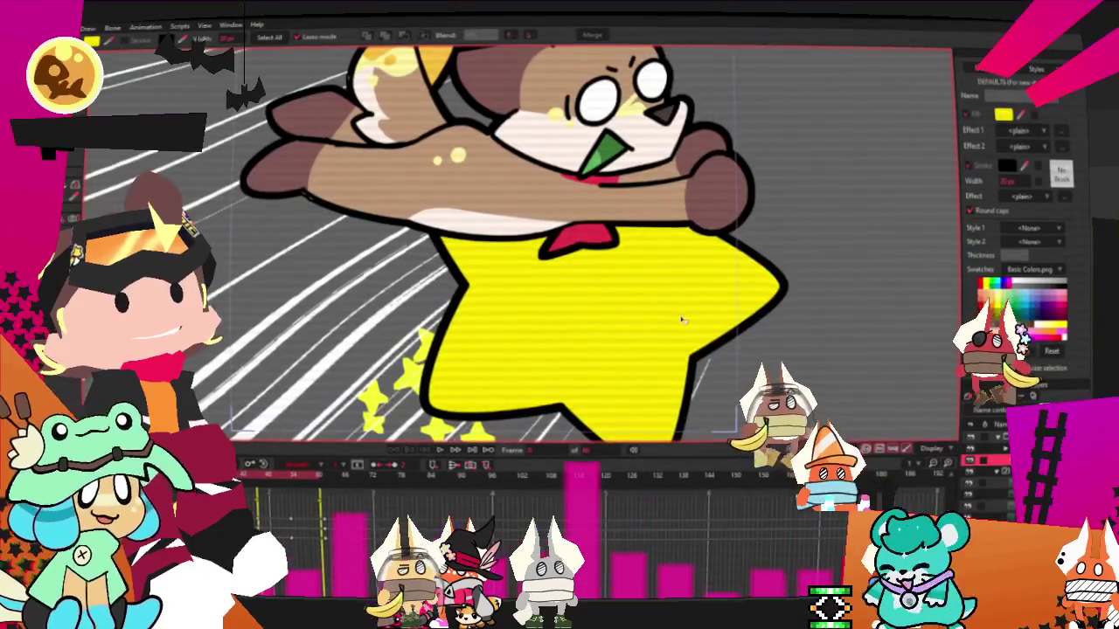
left_click(1025, 196)
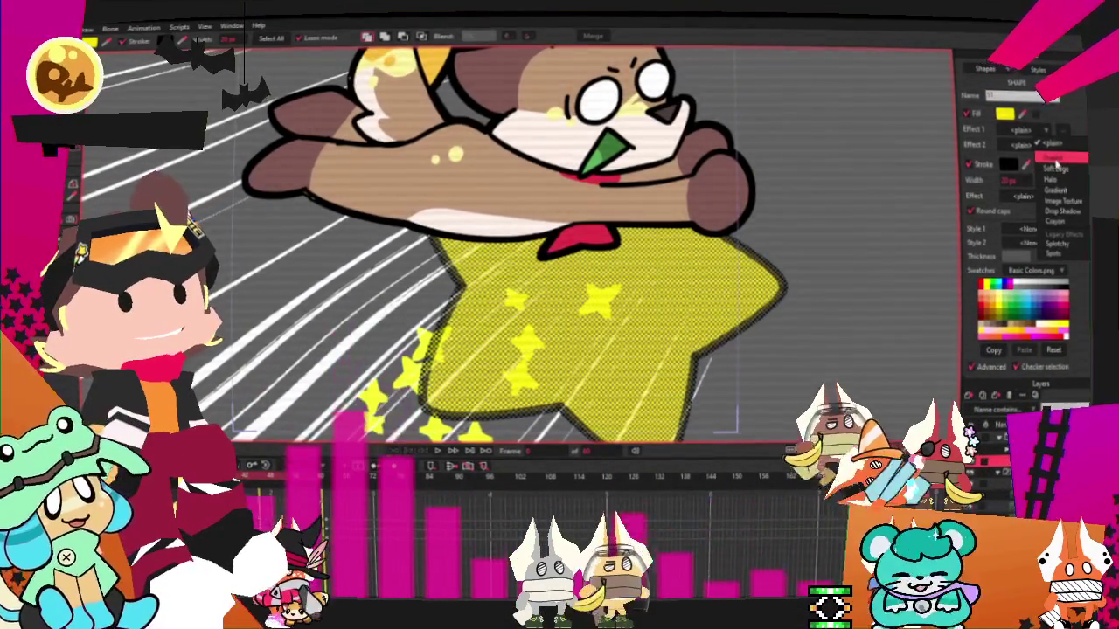
left_click(1058, 167)
Step: Set a fully opaque yellow-orange shadow colour and rotate the light angle
left_click_drag(639, 256, 650, 247)
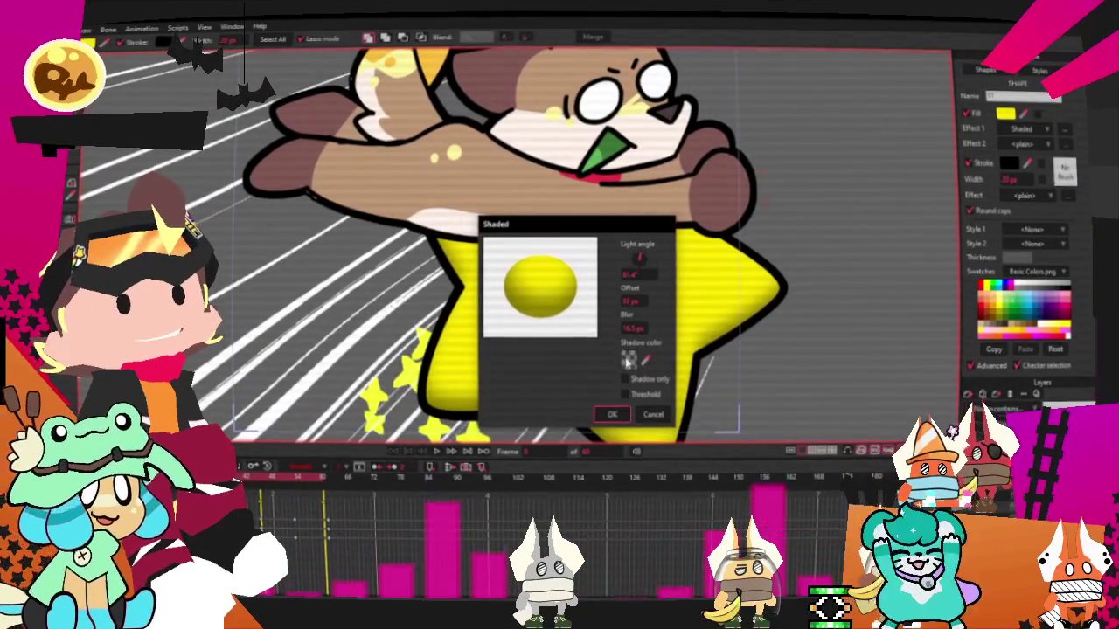
left_click(630, 361)
left_click_drag(841, 502, 838, 494)
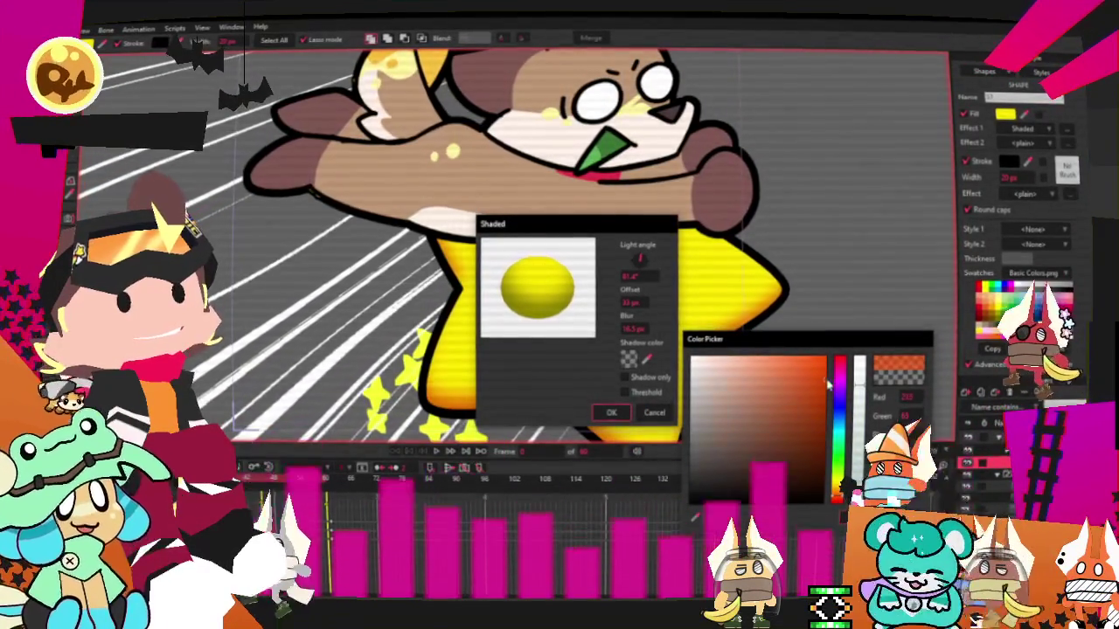
left_click_drag(838, 495, 844, 390)
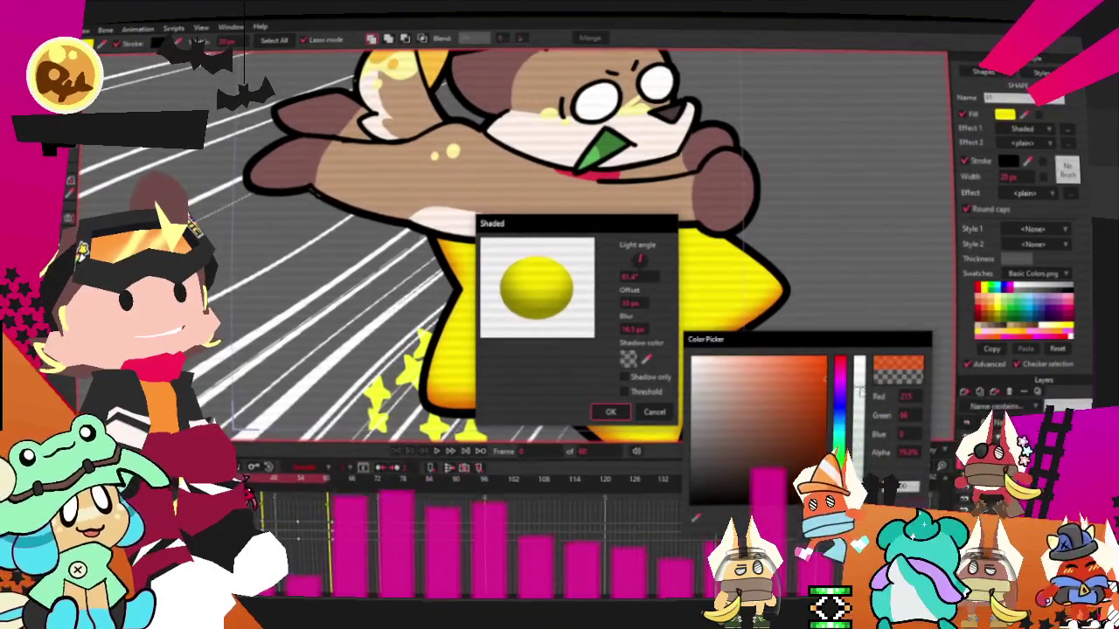
mouse_move(839, 390)
left_mouse_down()
mouse_move(839, 371)
mouse_move(839, 382)
left_mouse_up()
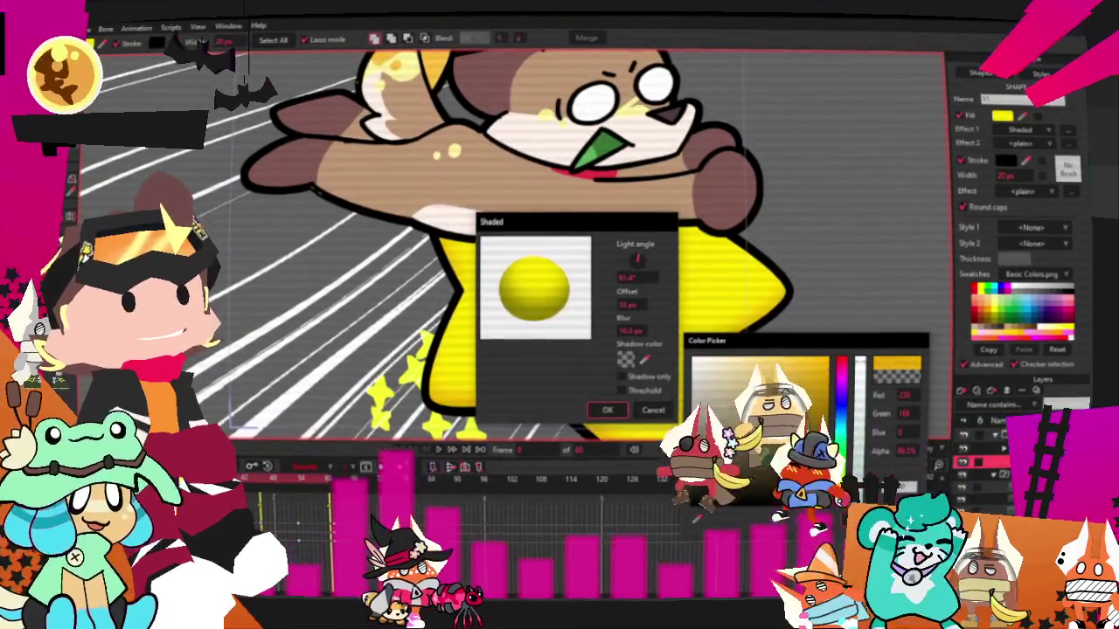
left_click_drag(862, 375, 861, 358)
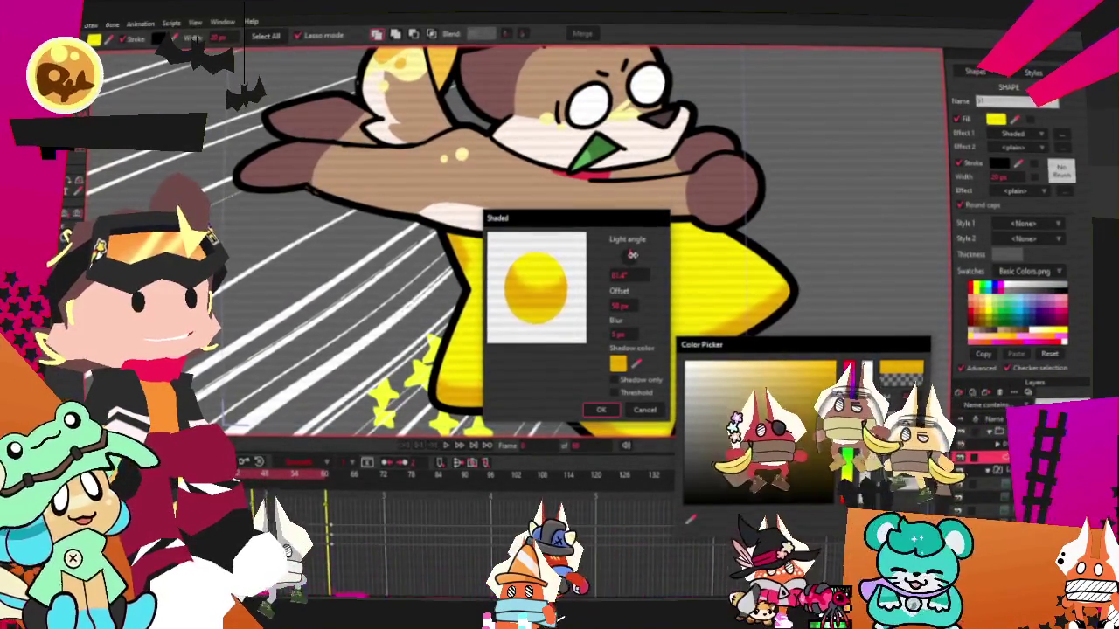
left_click_drag(625, 252, 633, 257)
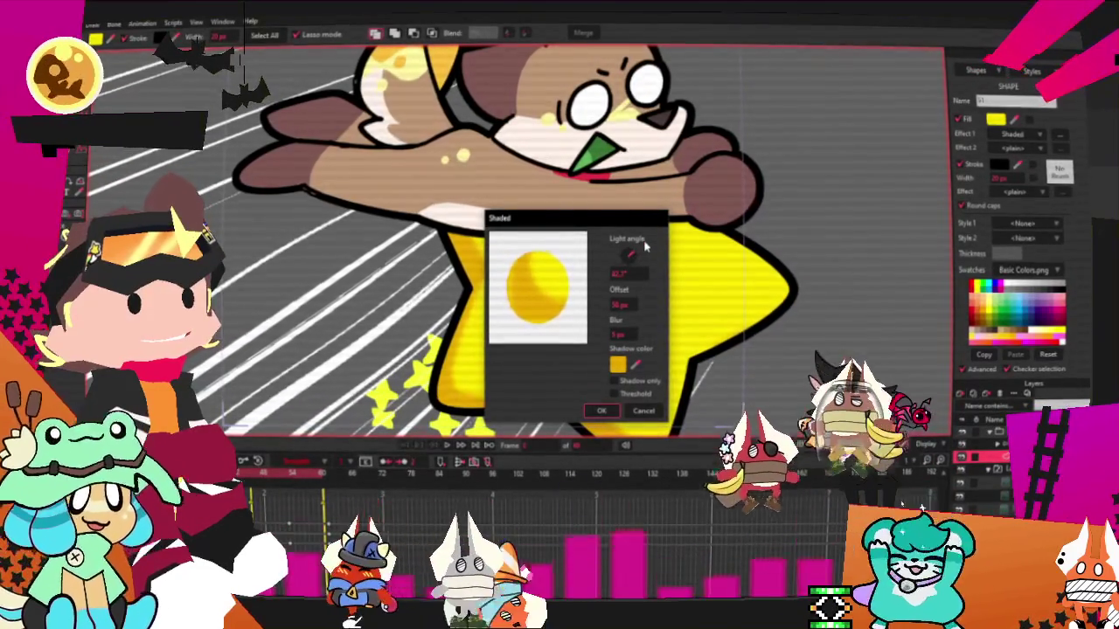
left_click(602, 410)
Step: Drag the gradient handle across the star to spread its gradient fill
scroll(599, 338, "down", 3)
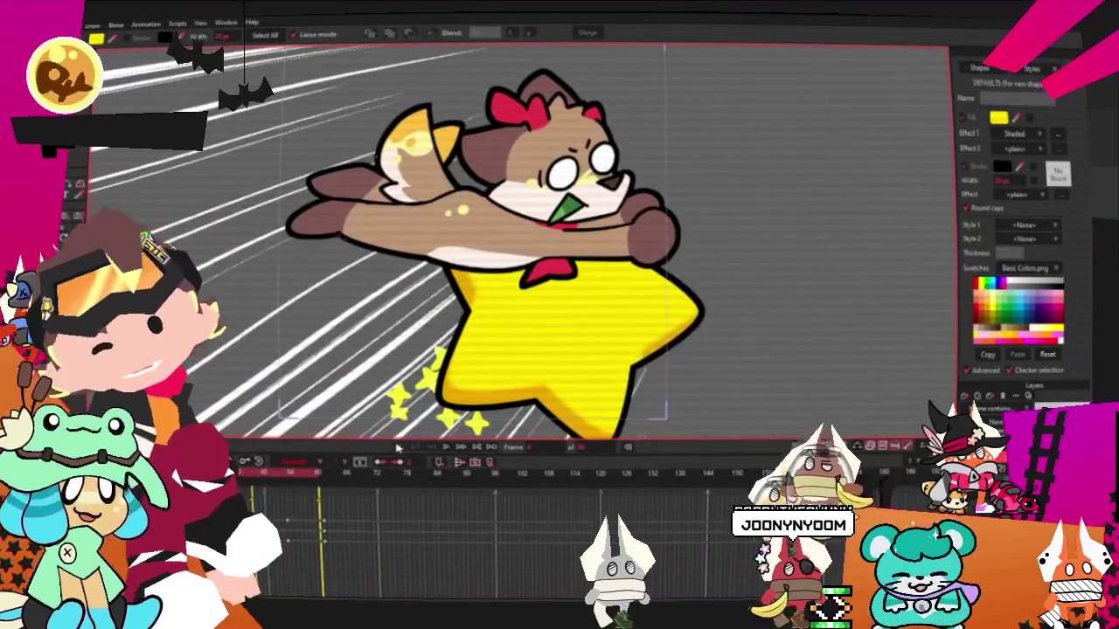
left_click_drag(577, 262, 765, 161)
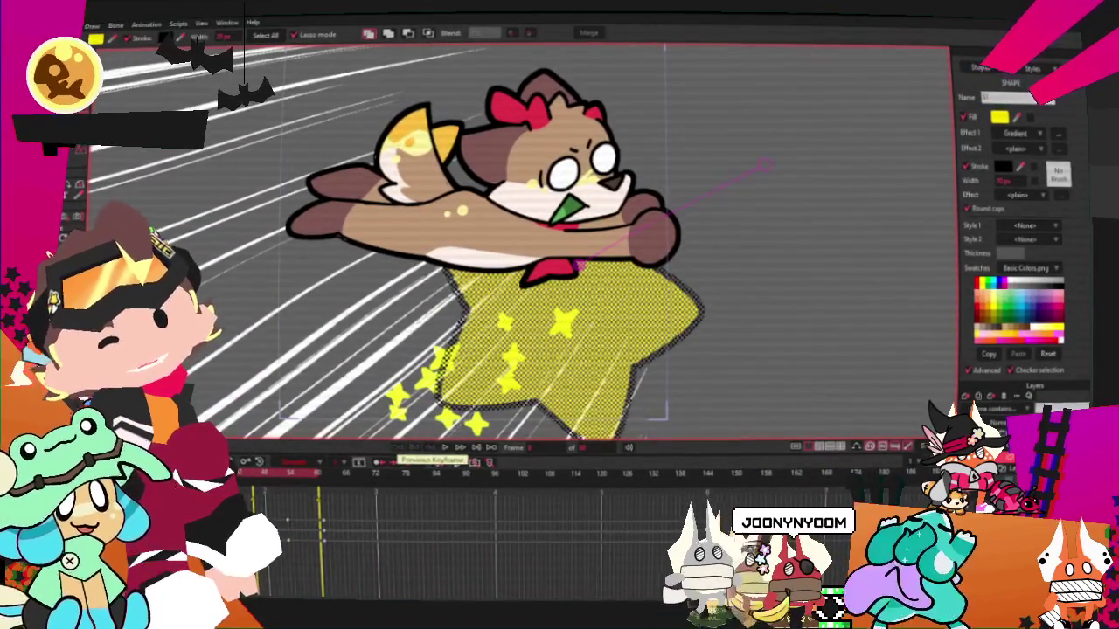
scroll(620, 395, "down", 5)
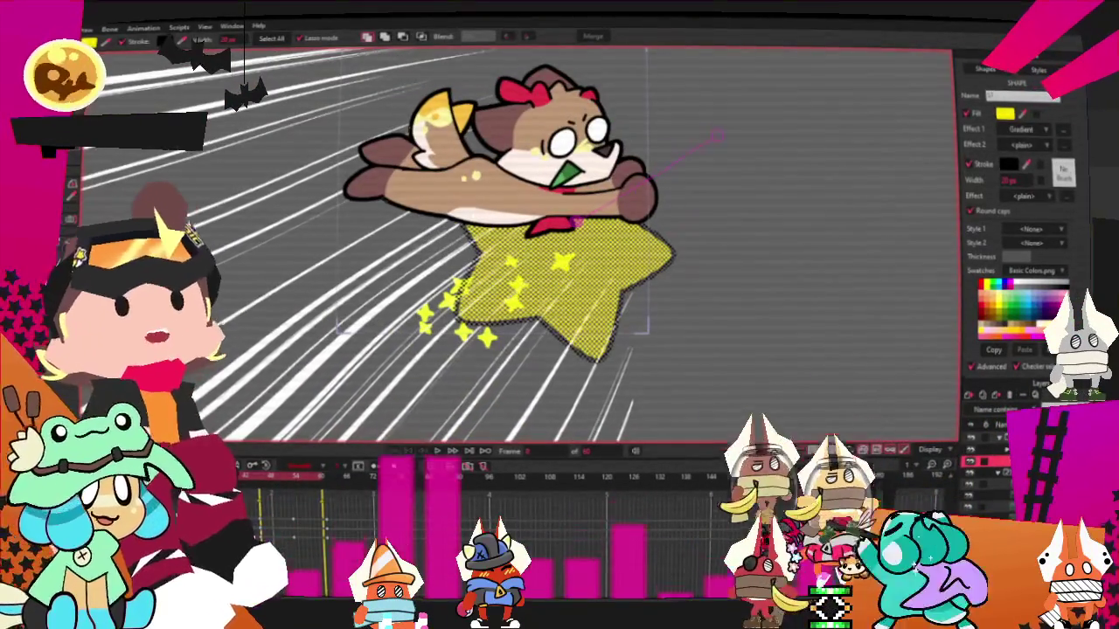
key("t")
scroll(594, 327, "up", 3)
Step: Shrink the star copy into a smaller inner star and remove its stroke
left_click(615, 278)
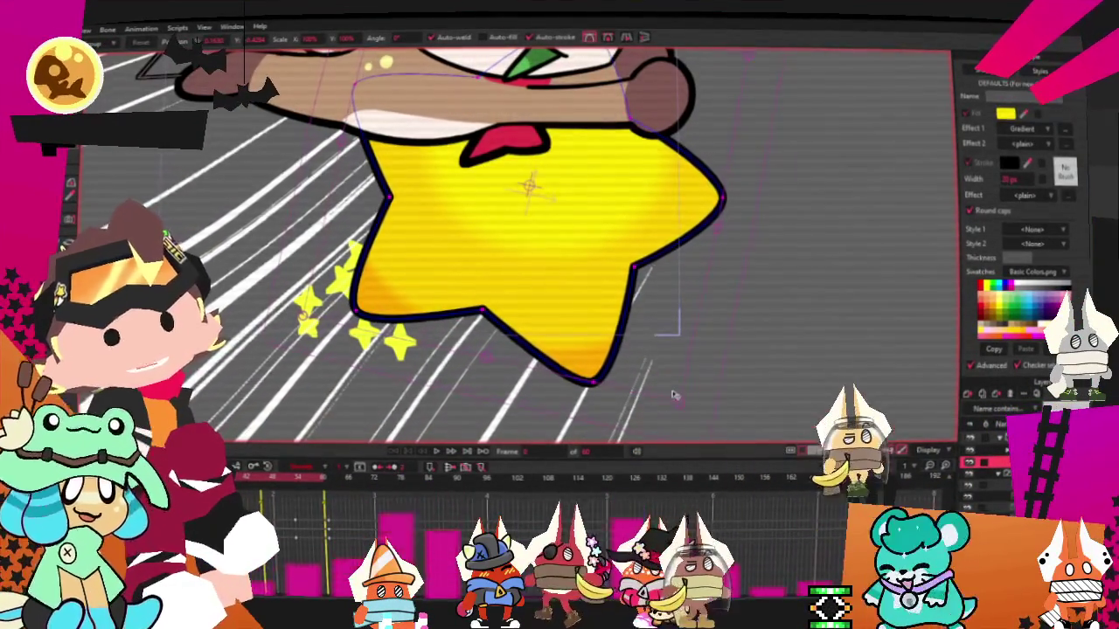
left_click_drag(685, 404, 650, 356)
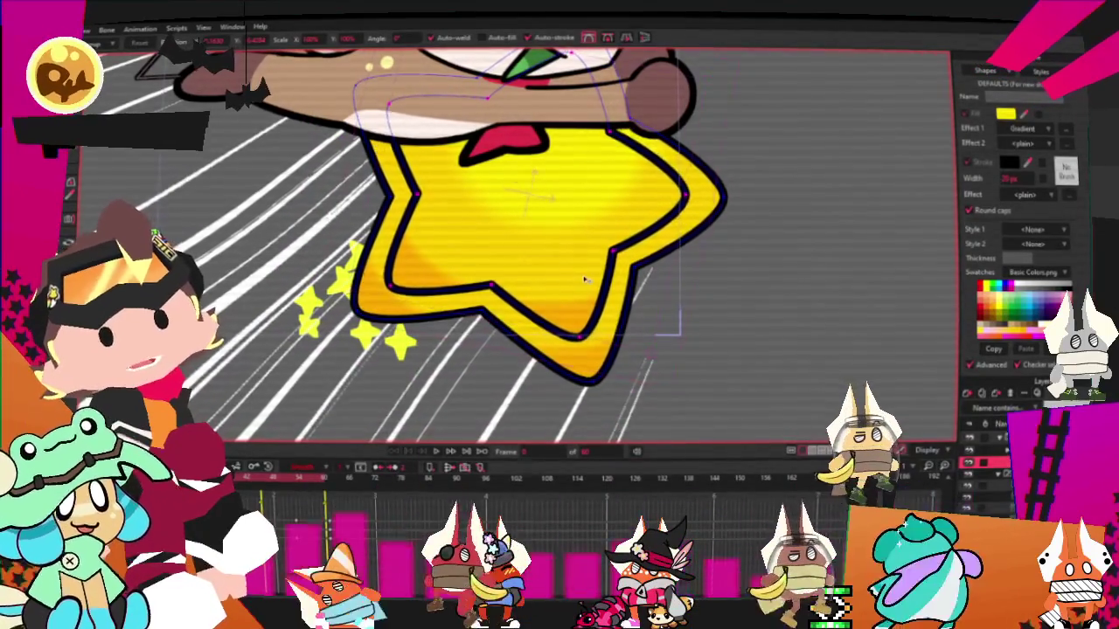
key("q")
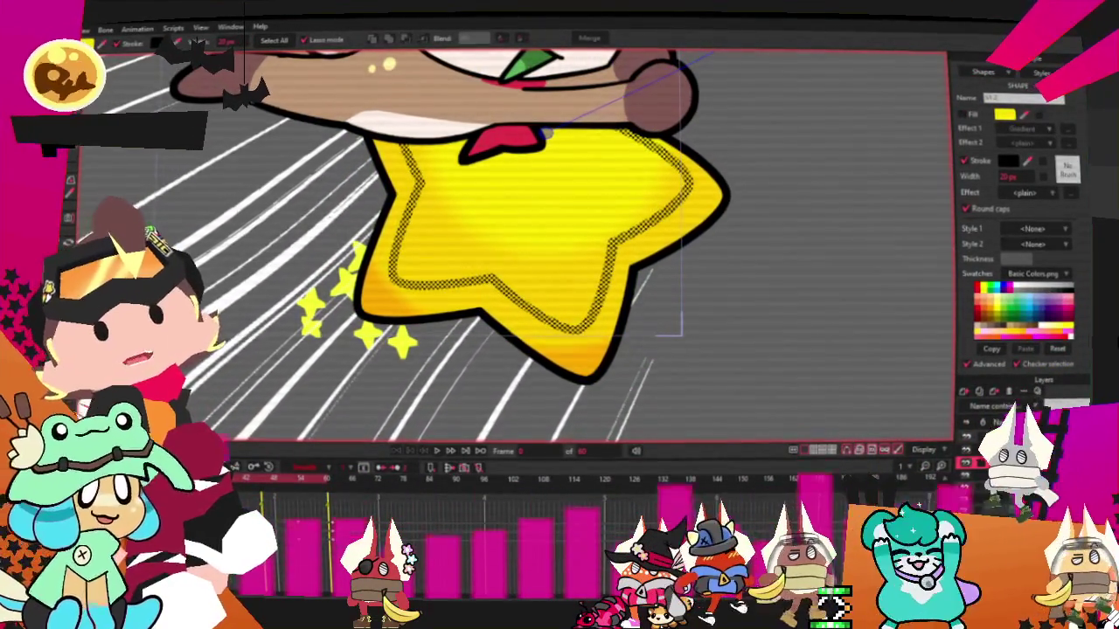
left_click(964, 160)
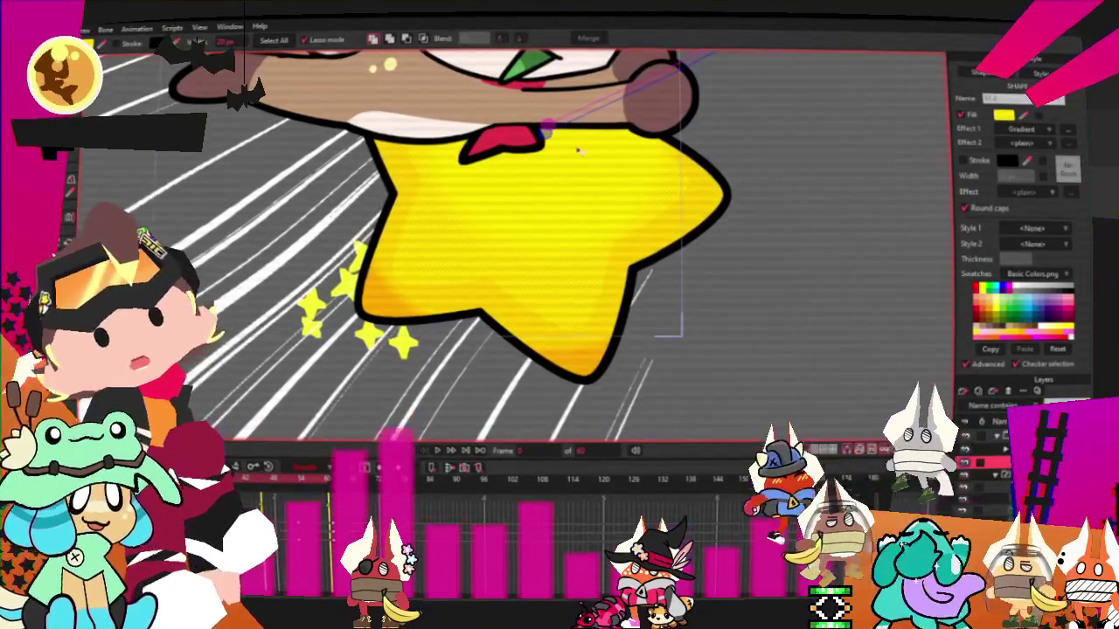
left_click(1062, 149)
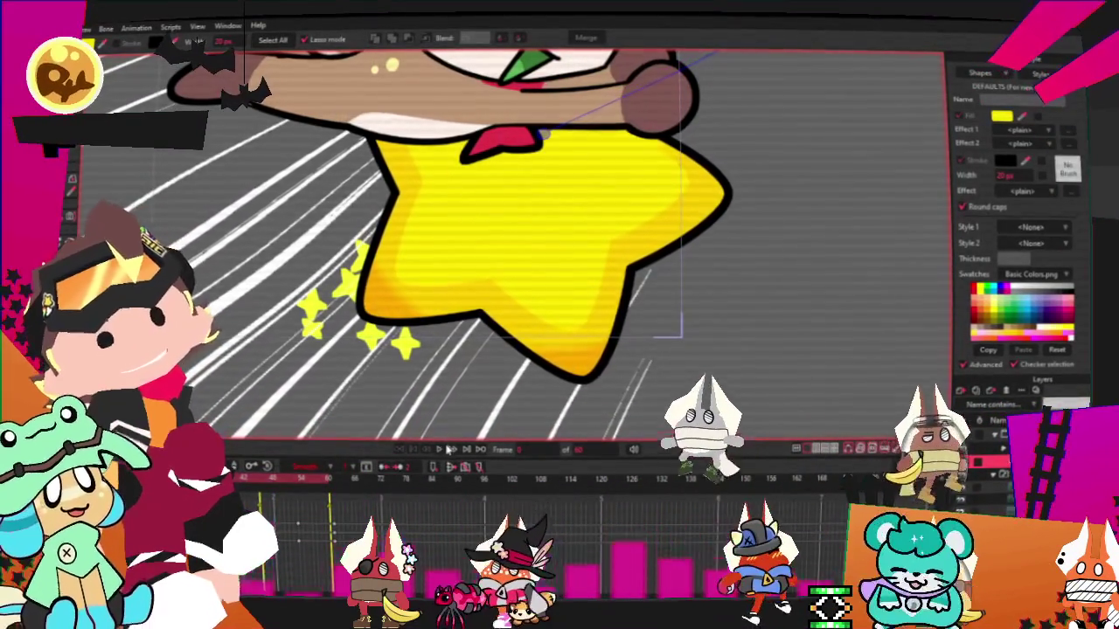
Step: Nudge the inner star slightly up and right, then play the animation
key("t")
scroll(600, 205, "up", 2)
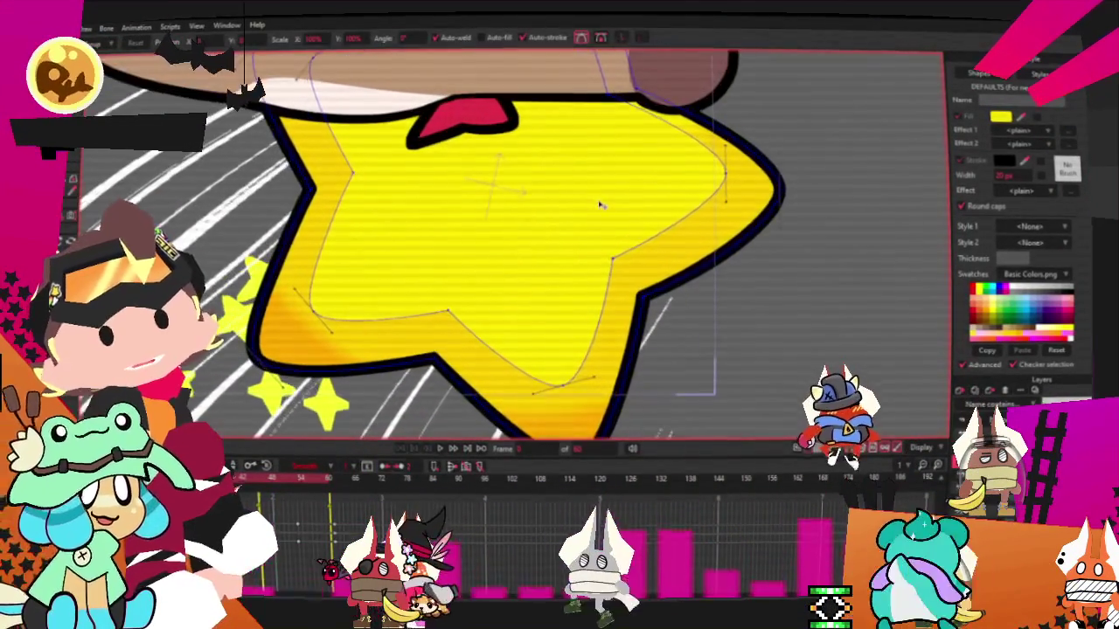
left_click_drag(599, 204, 604, 201)
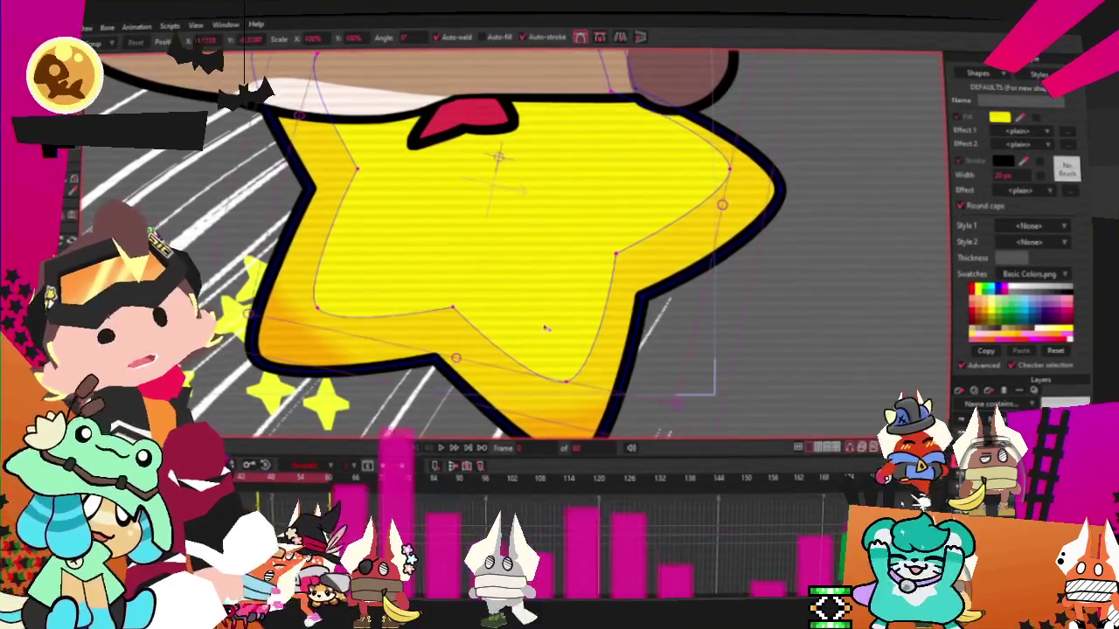
left_click(442, 448)
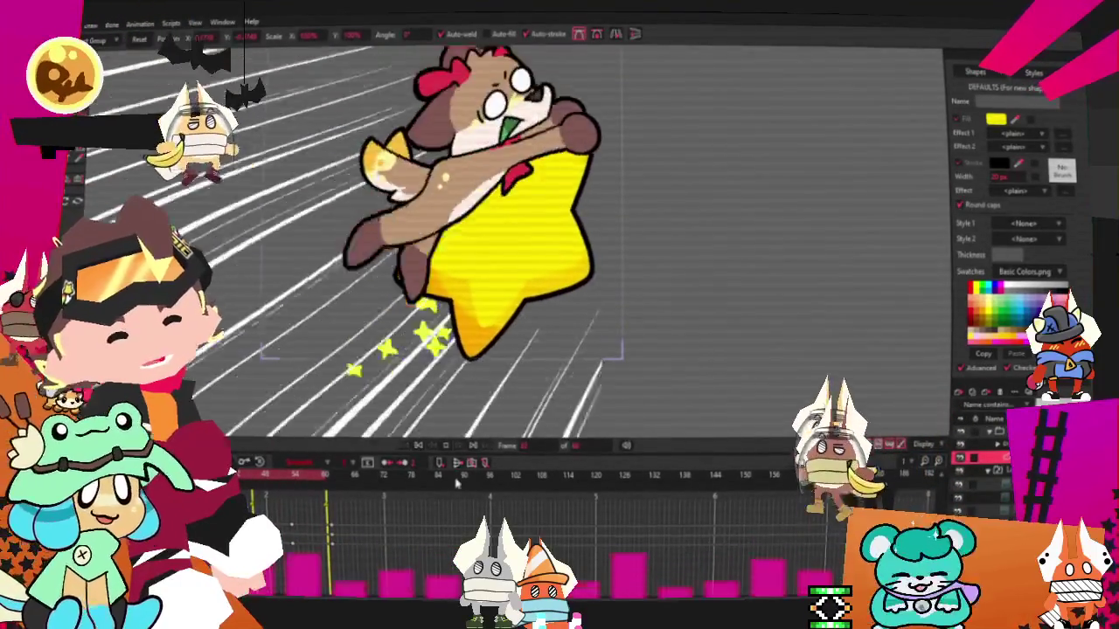
key("g")
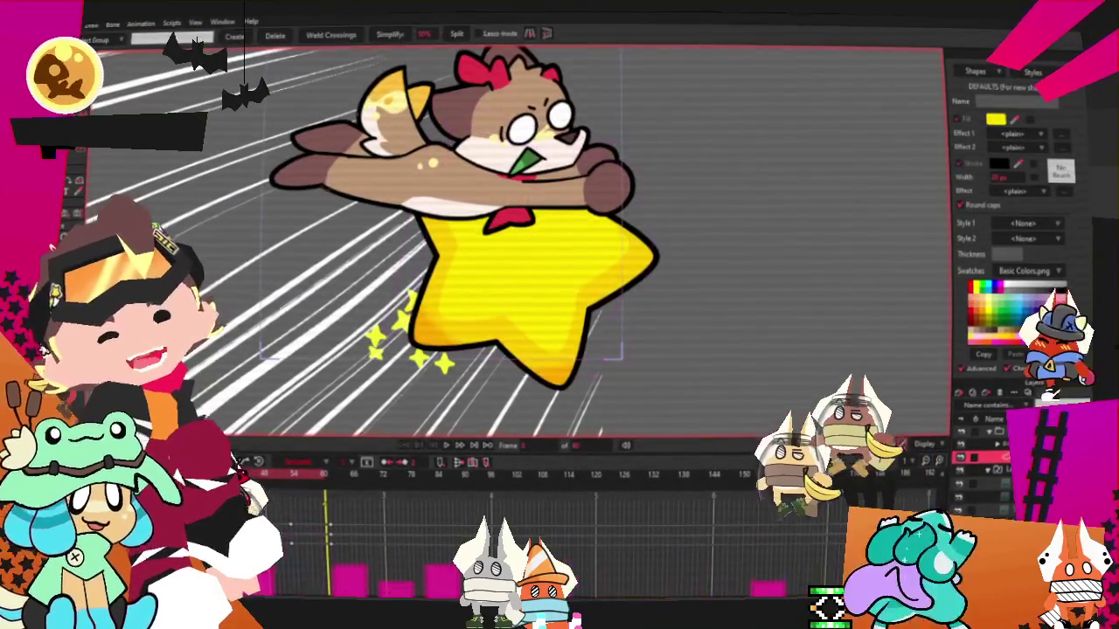
key("Escape")
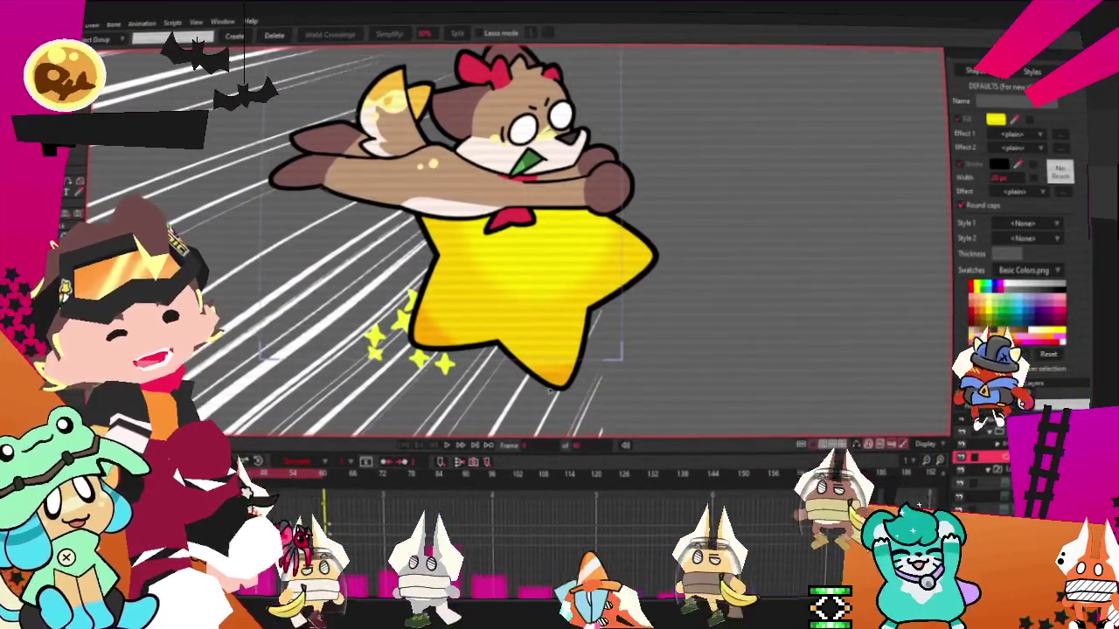
scroll(503, 288, "down", 3)
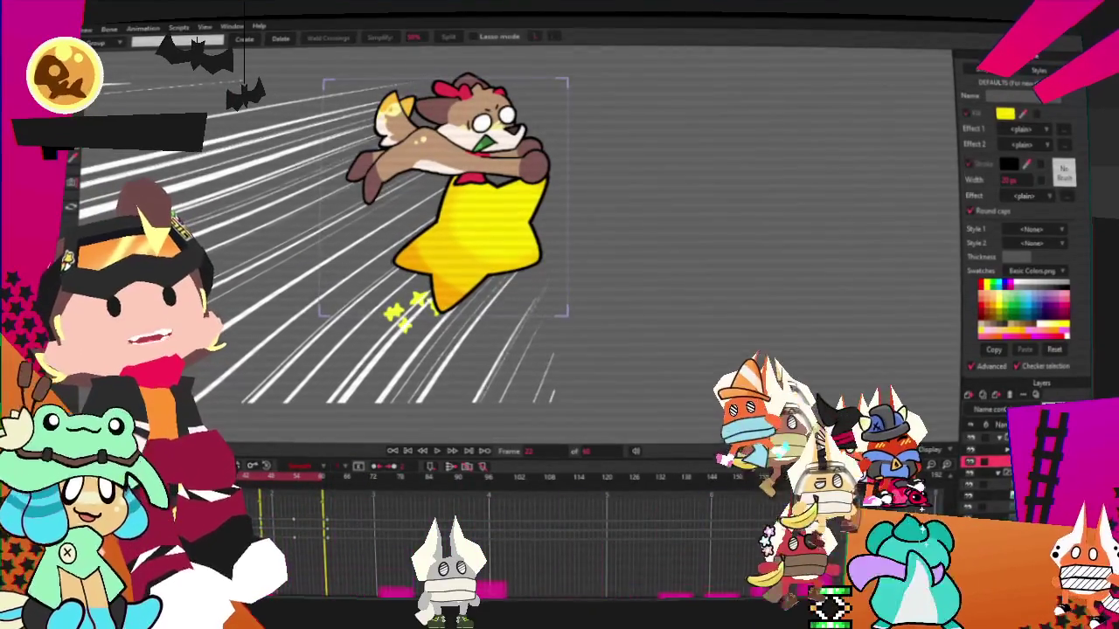
Step: Pause playback on the current frame with the Transform Layer tool active
key("m")
scroll(643, 194, "up", 2)
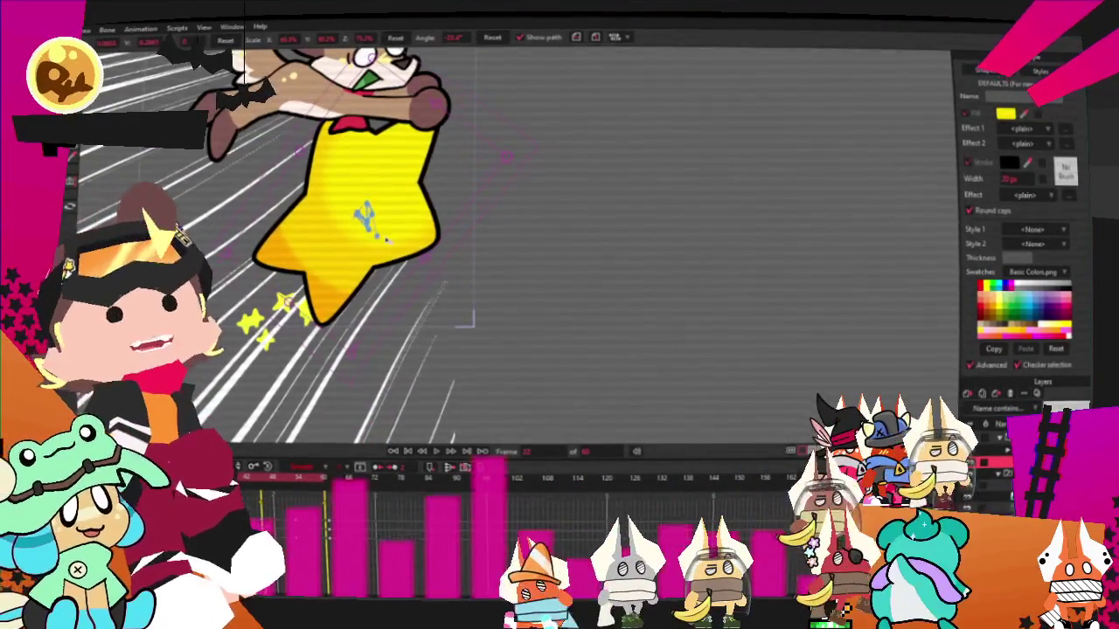
left_click(437, 455)
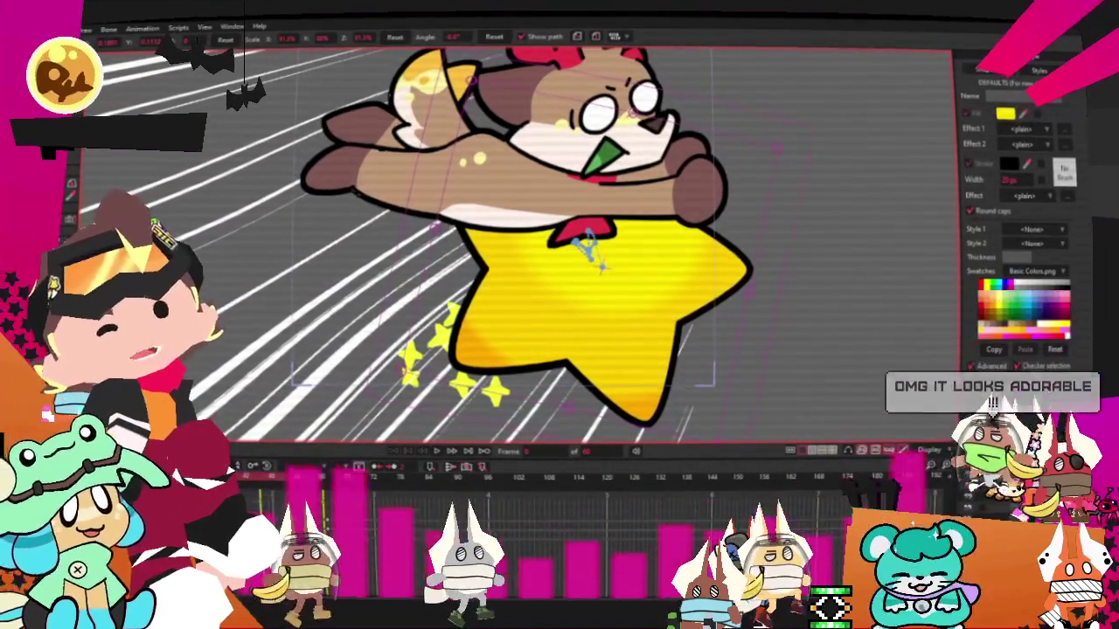
Step: Zoom around the canvas and step to the next frame to inspect the dog on the star
key("t")
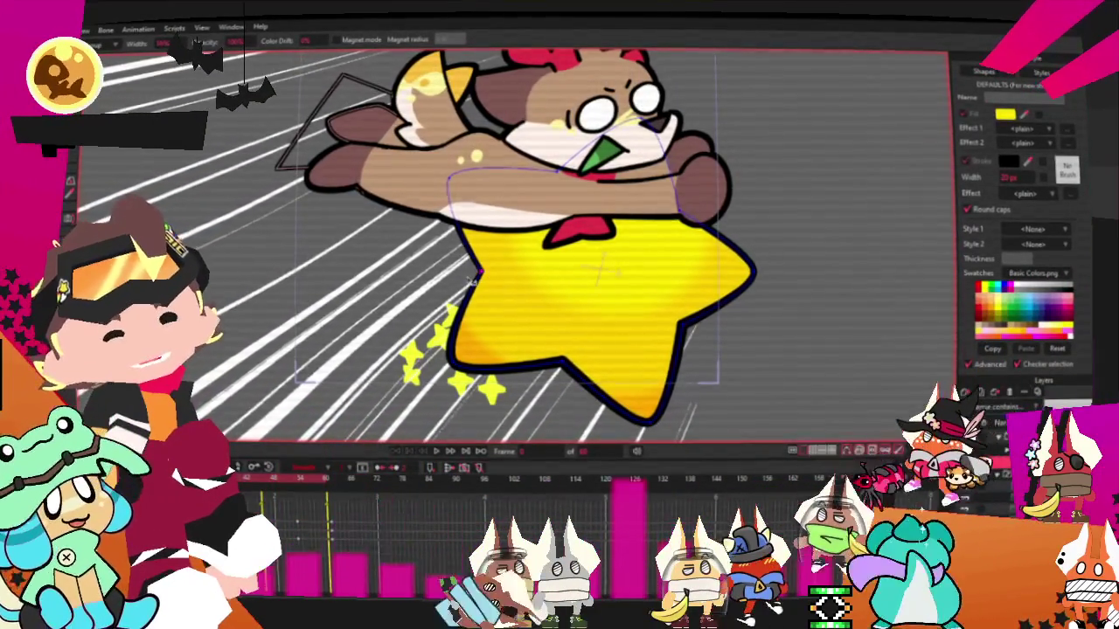
scroll(500, 308, "down", 2)
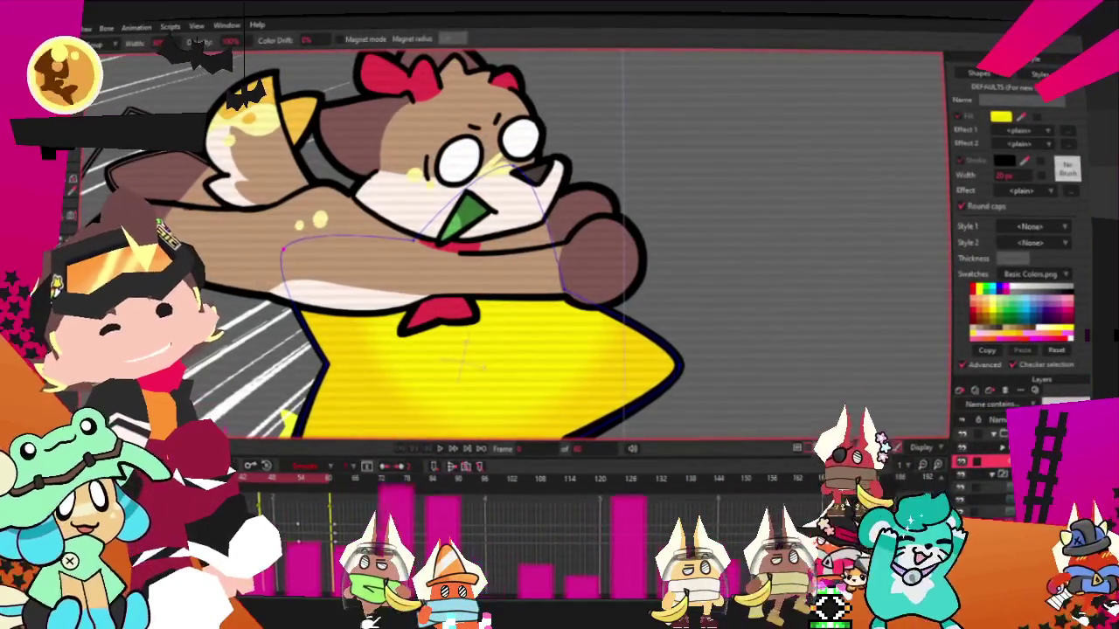
key("b")
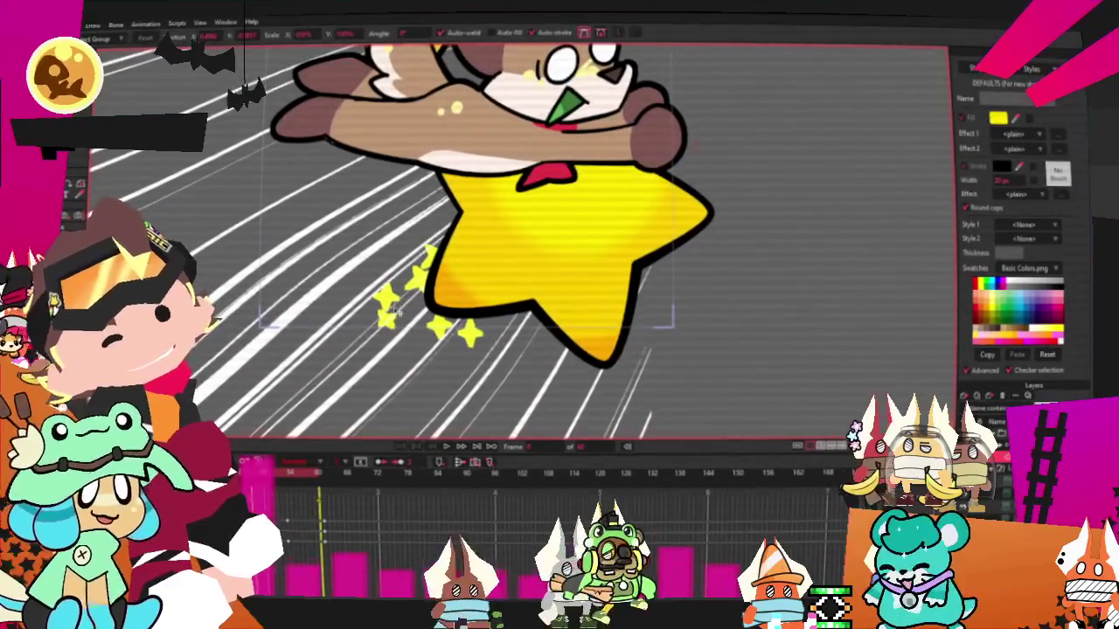
scroll(535, 308, "up", 3)
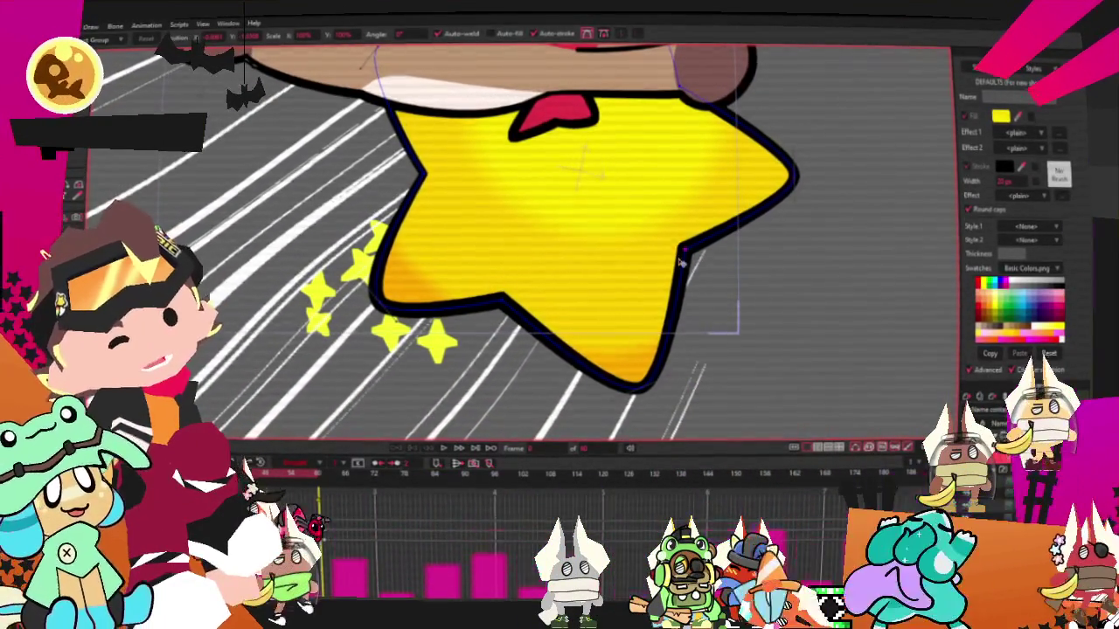
scroll(614, 306, "down", 2)
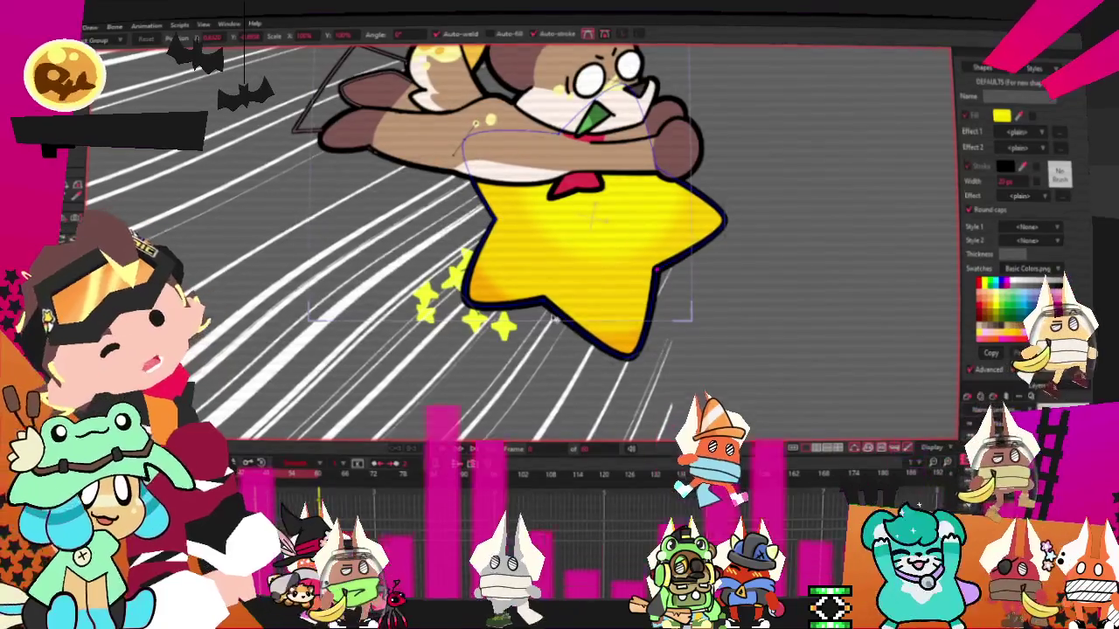
key("ctrl+Right")
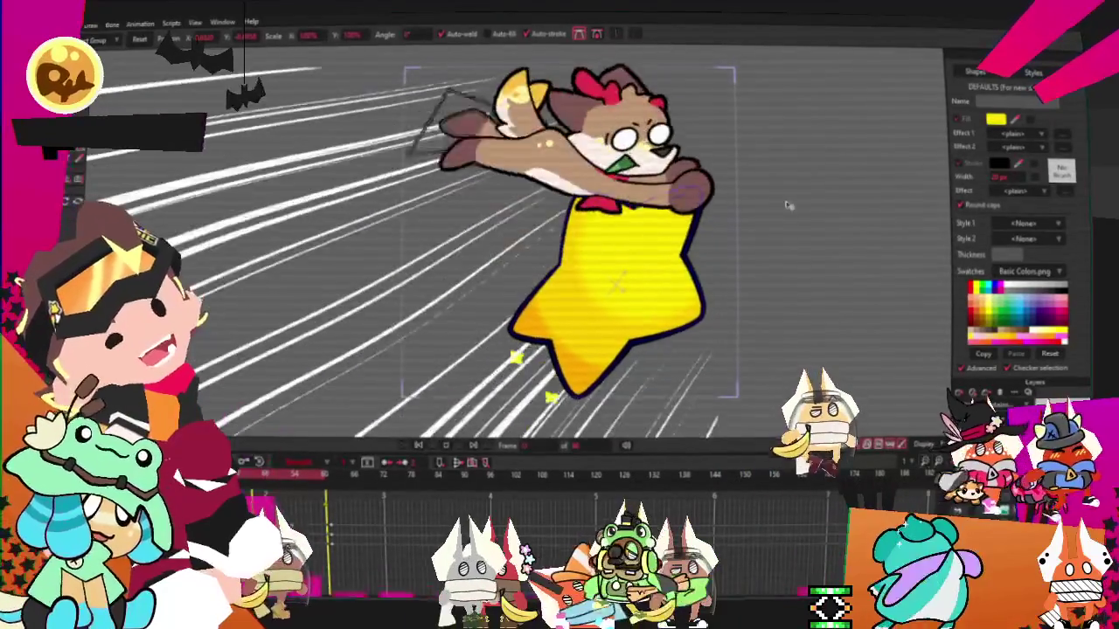
scroll(700, 197, "up", 5)
scroll(656, 171, "up", 3)
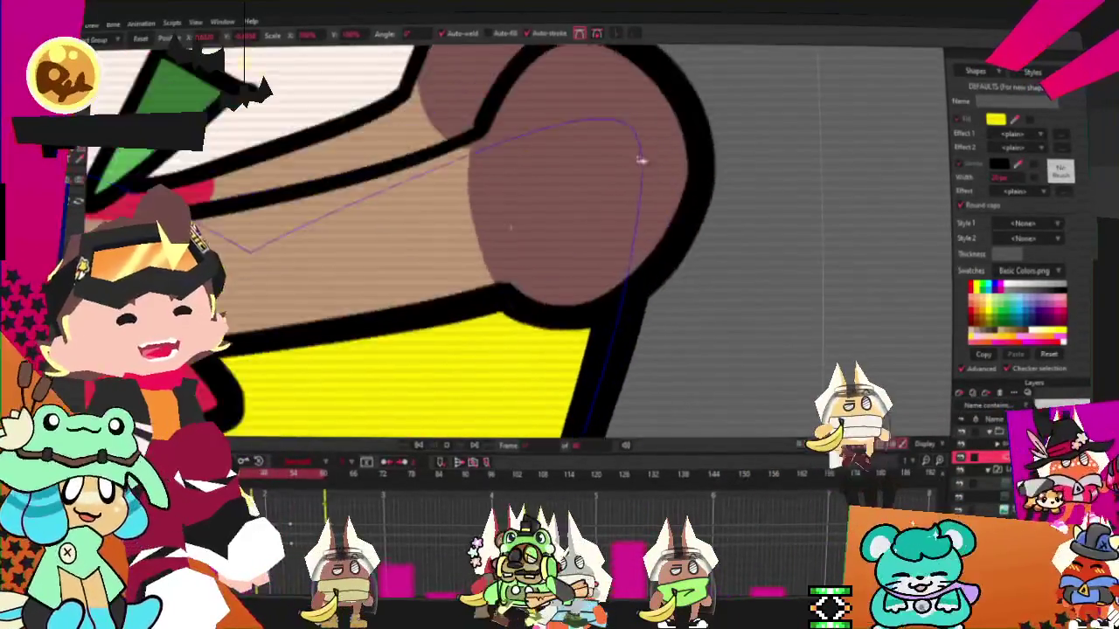
scroll(586, 140, "down", 3)
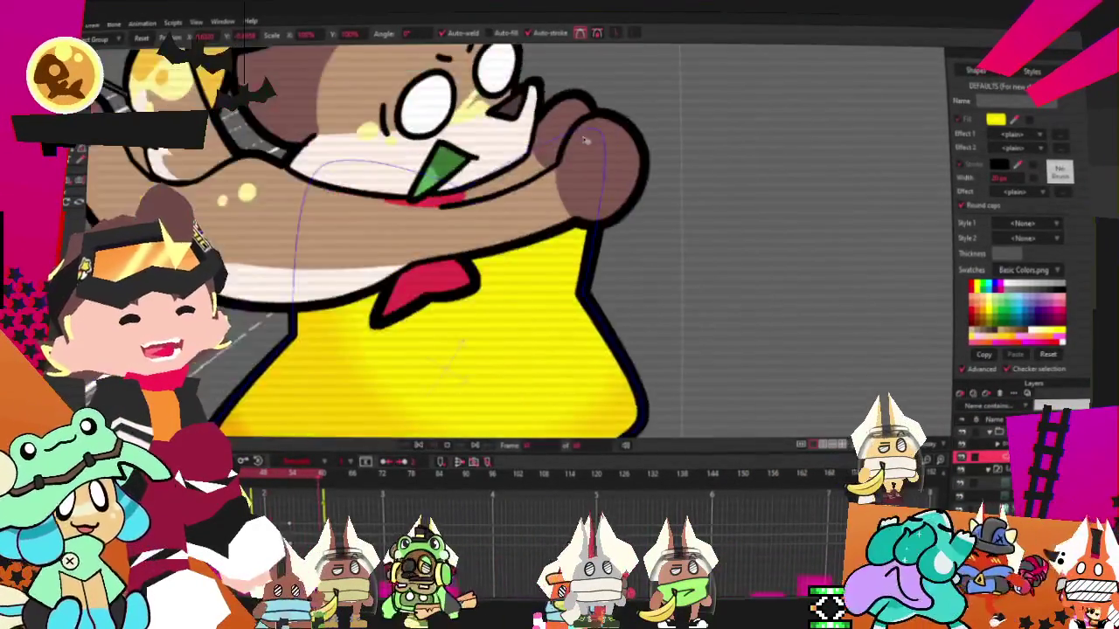
scroll(586, 140, "down", 5)
scroll(448, 280, "up", 3)
scroll(448, 279, "up", 2)
scroll(447, 279, "up", 2)
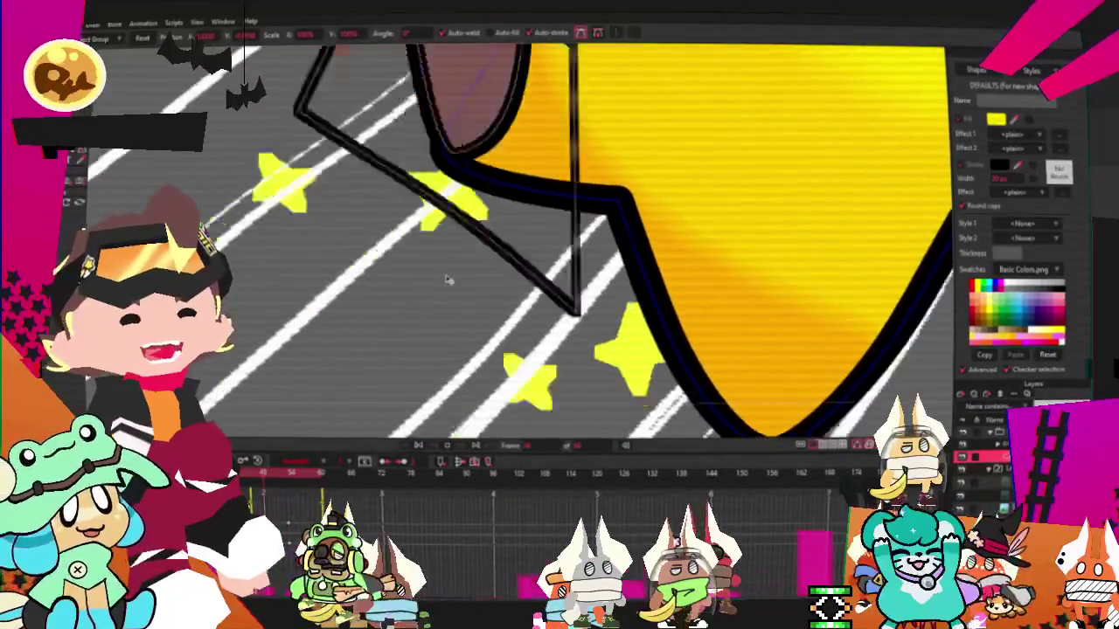
scroll(448, 280, "down", 1)
scroll(447, 279, "down", 2)
scroll(525, 262, "down", 3)
scroll(567, 259, "up", 1)
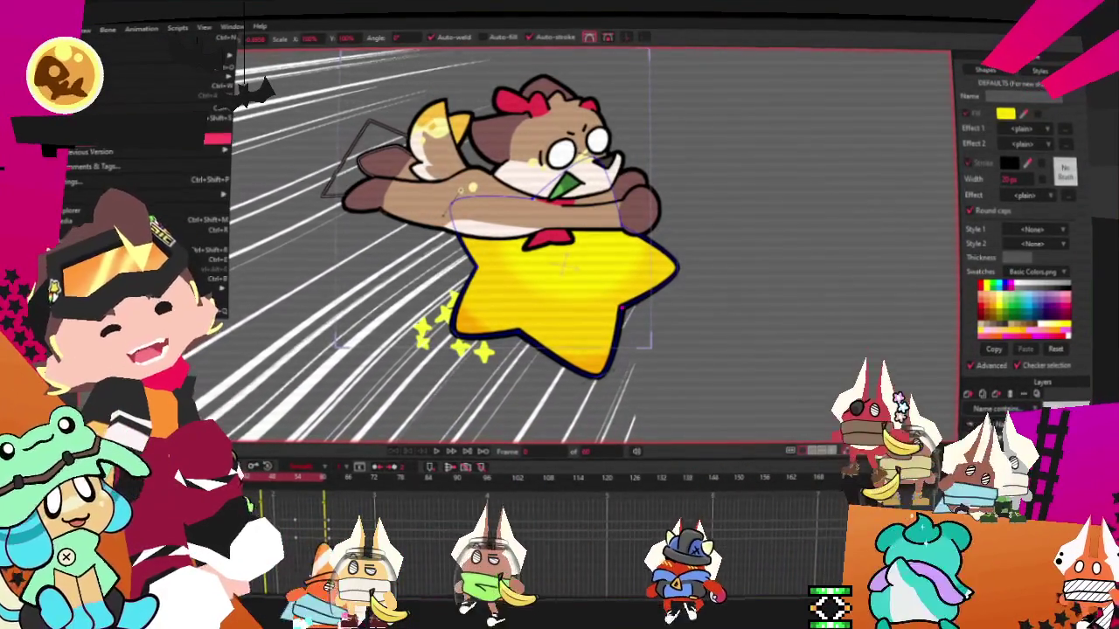
Step: Render the current frame from the File menu, then close the render preview
left_click(175, 229)
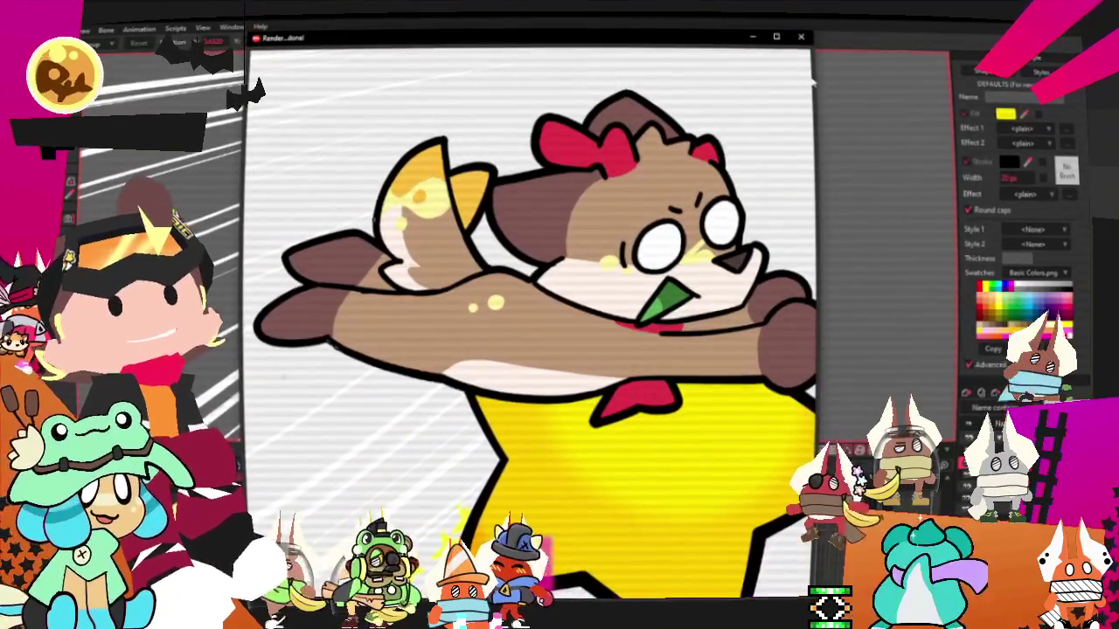
key("Escape")
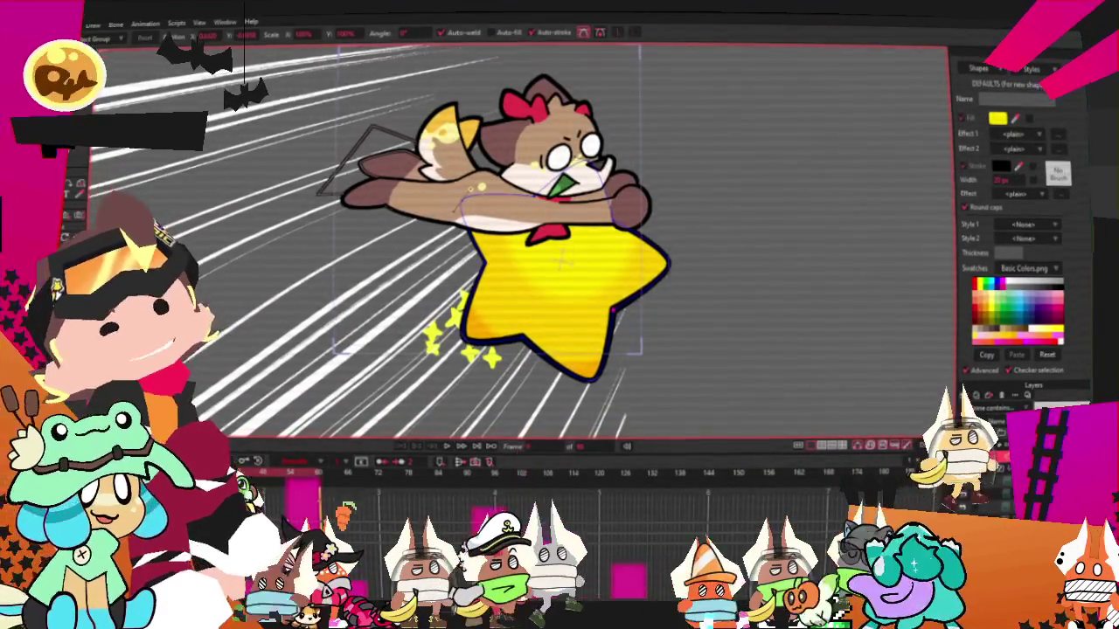
key("w")
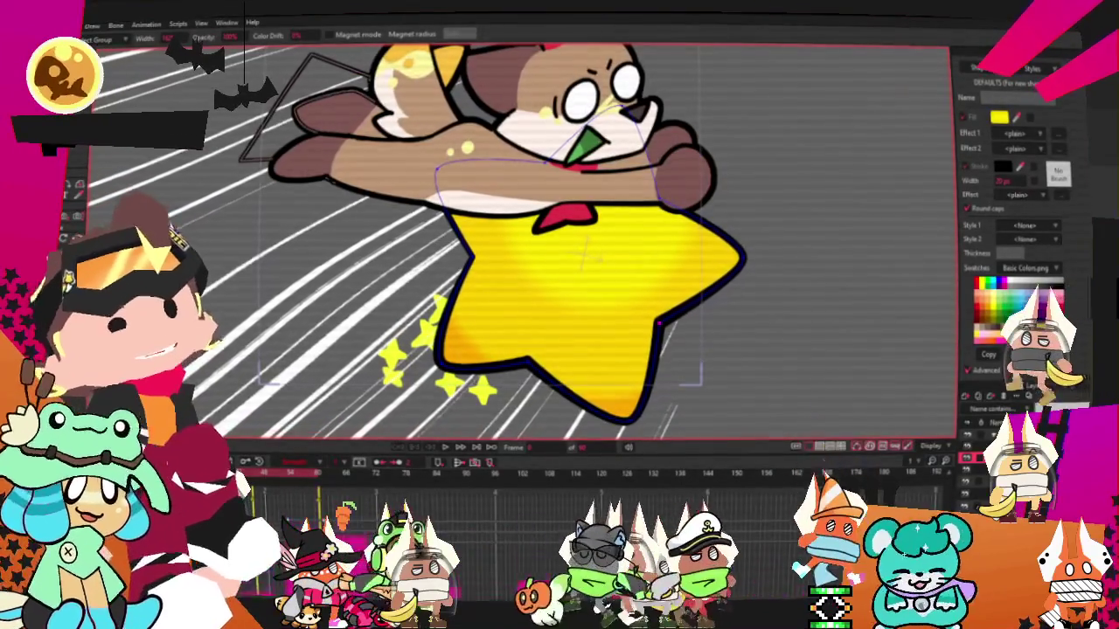
double_click(958, 407)
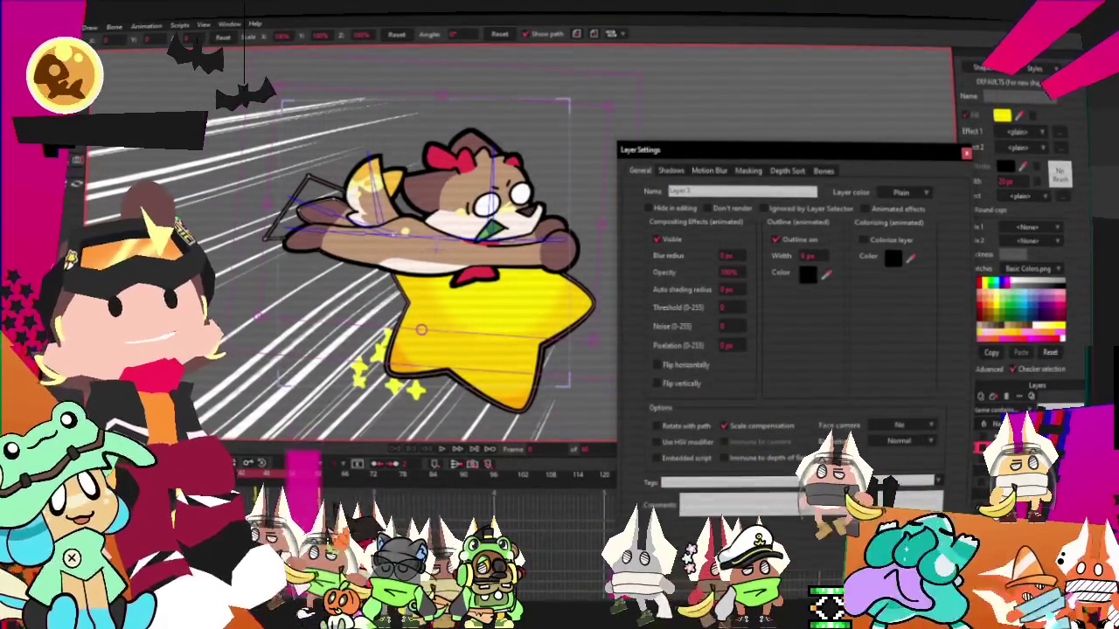
key("Escape")
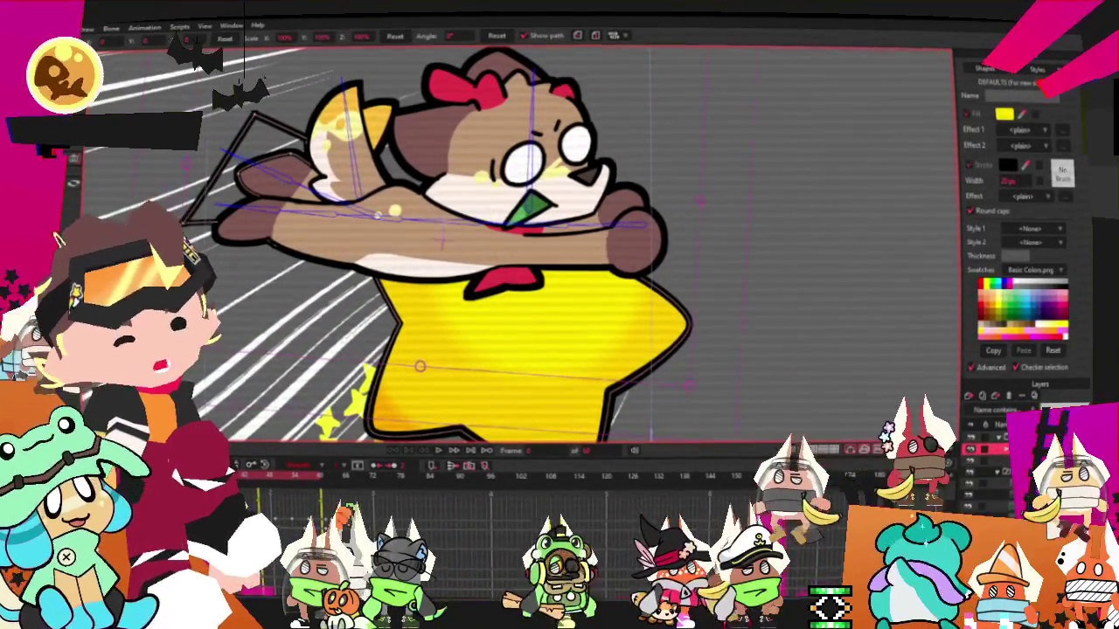
left_click(469, 213)
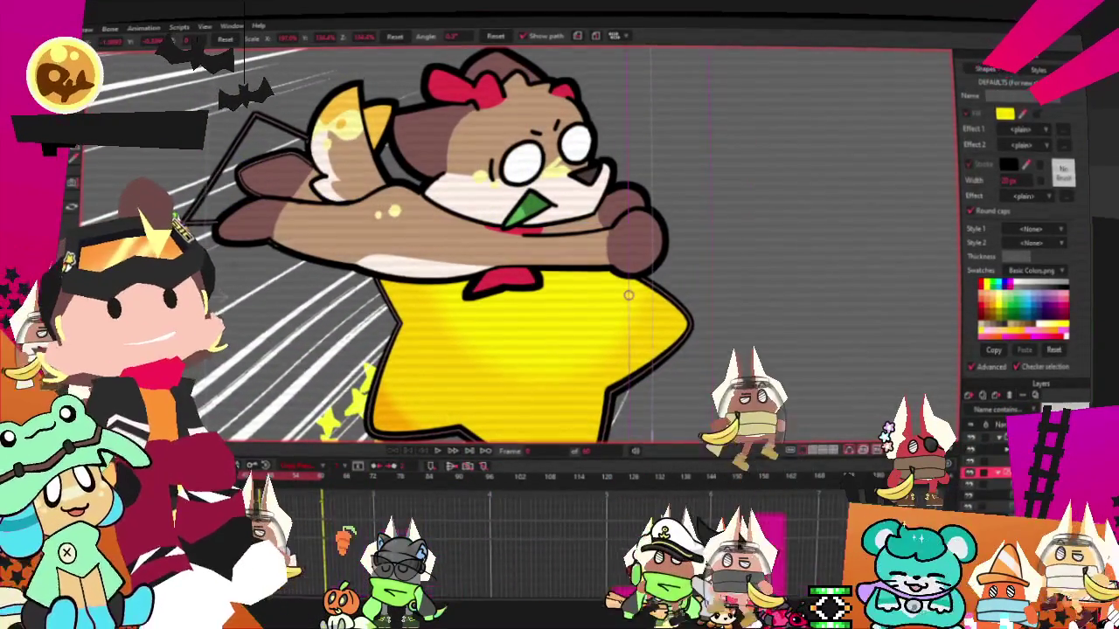
scroll(469, 213, "down", 5)
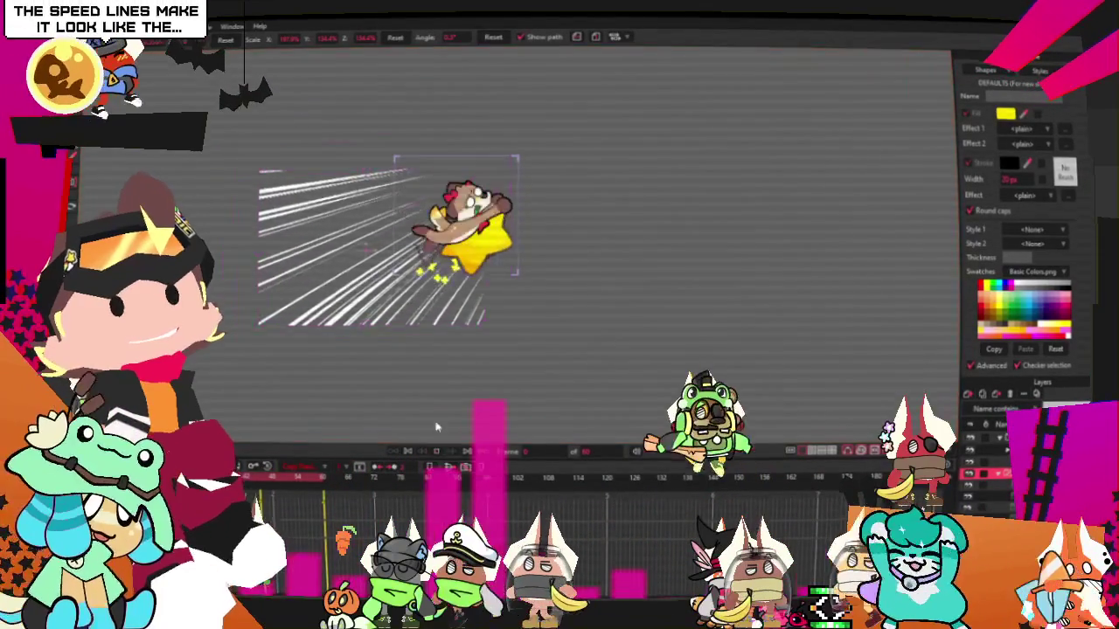
Step: Render a preview of the dog riding the golden star through the speed lines
scroll(437, 245, "up", 2)
scroll(460, 226, "up", 3)
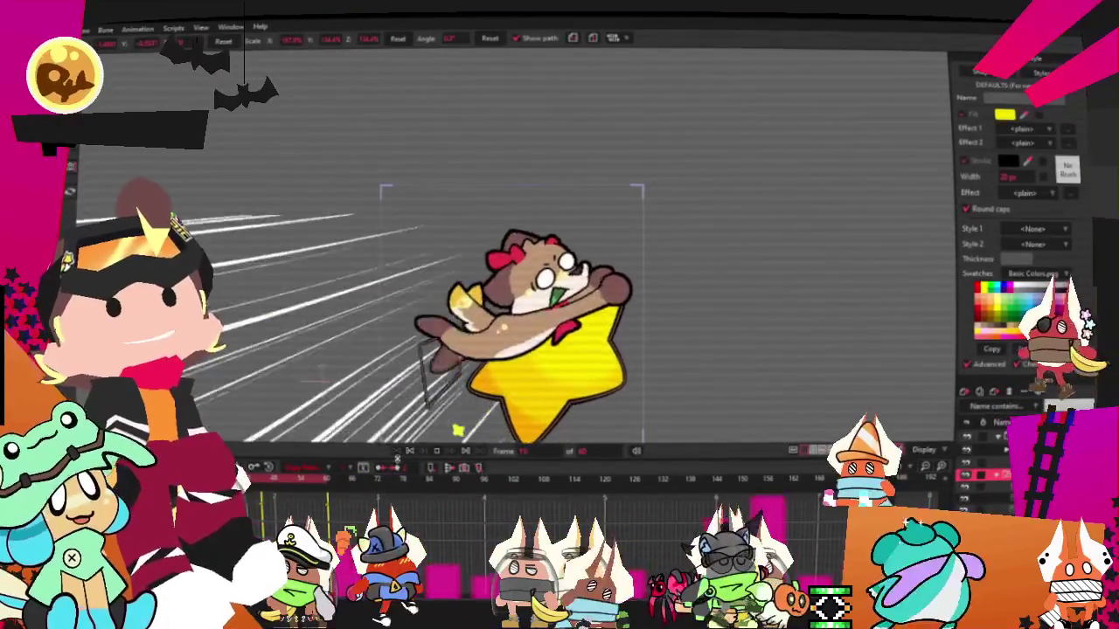
left_click(65, 29)
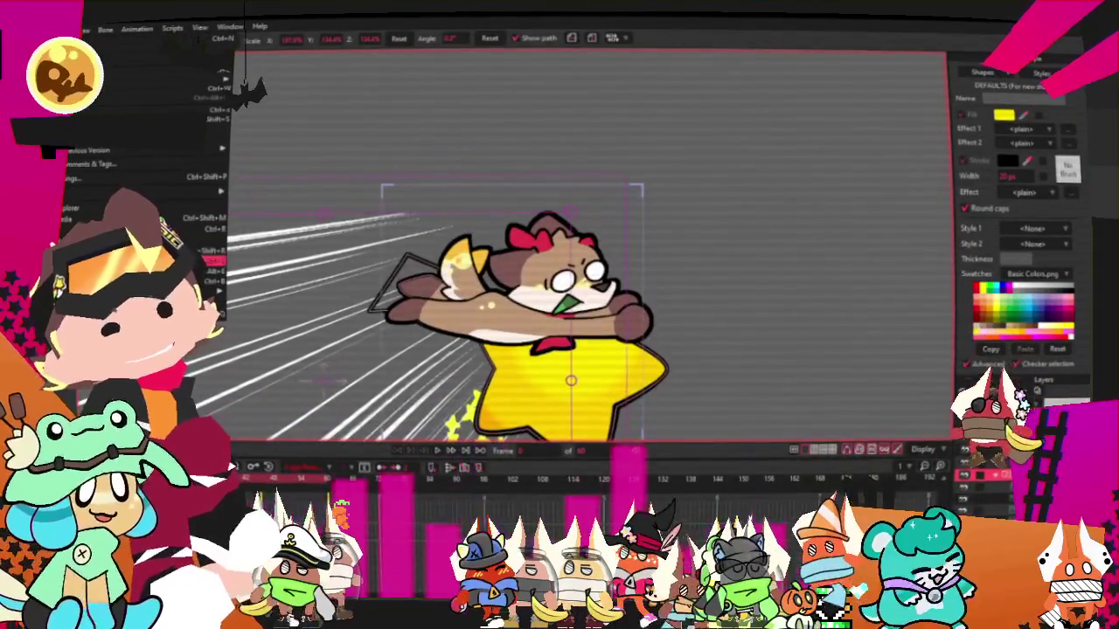
key("Escape")
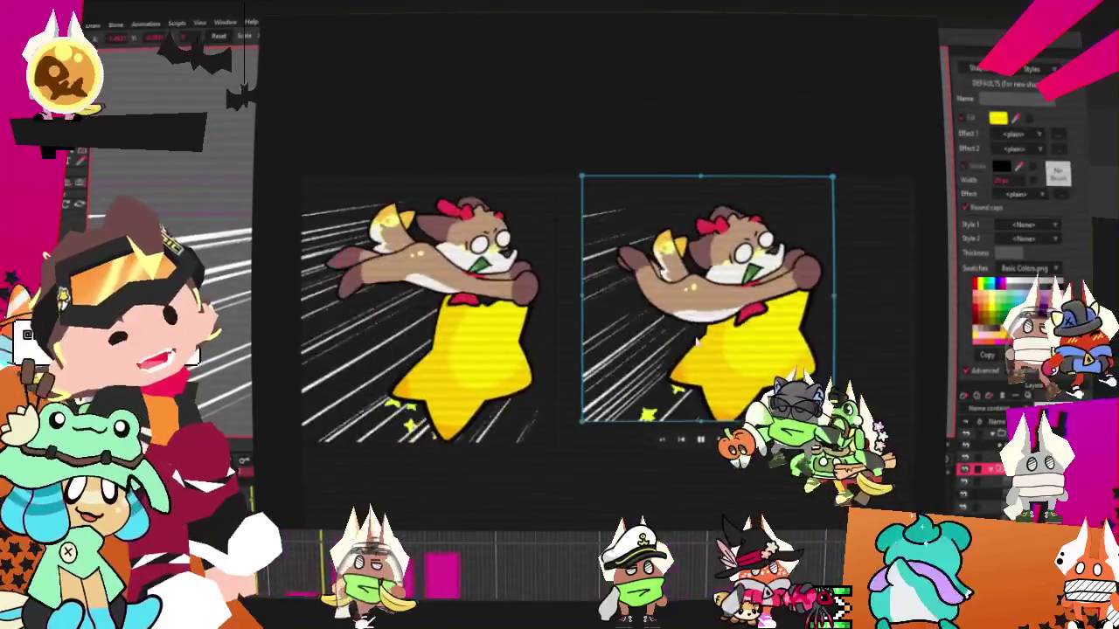
Step: Select the left rendered preview frame and open the menu containing Settings
left_click(415, 371)
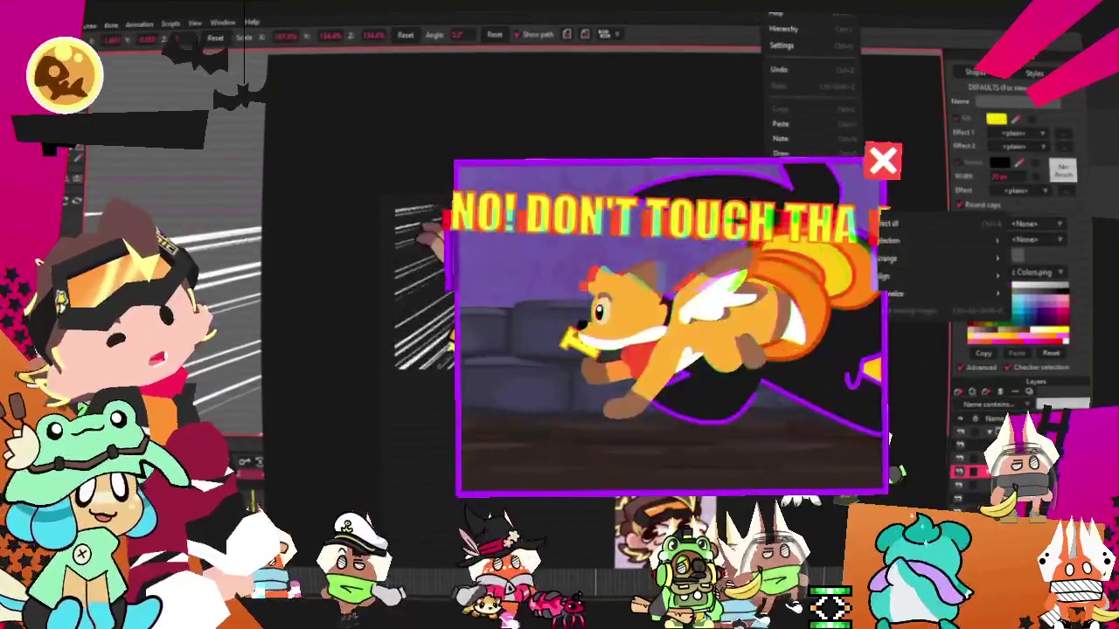
left_click(784, 53)
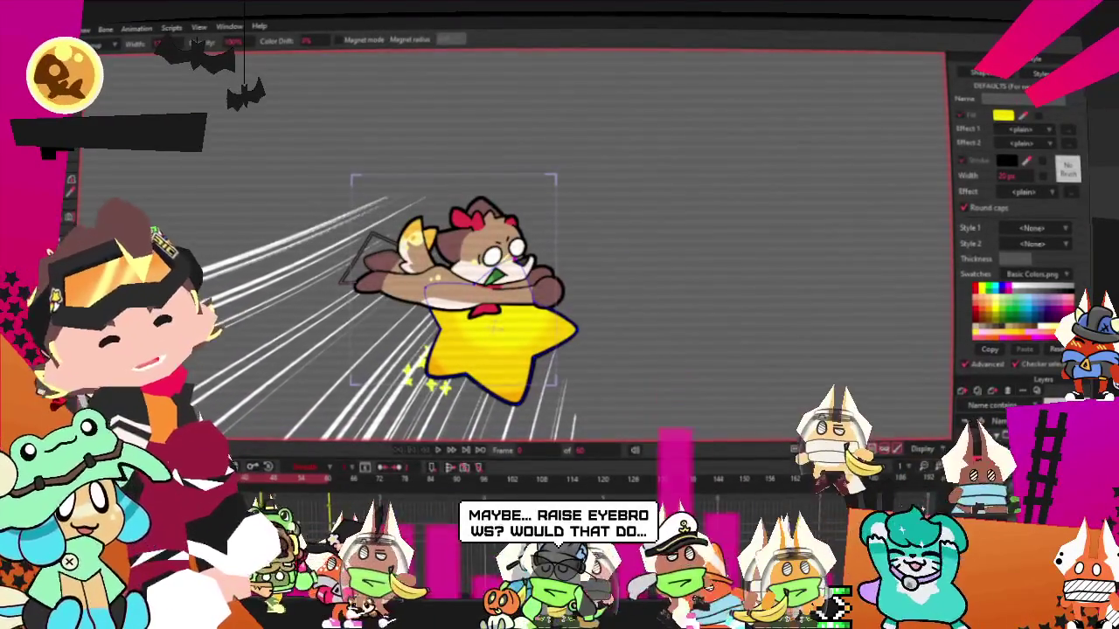
Step: Move, resize and tilt the speed-lines layer about 12 degrees with Transform Layer
left_click(983, 475)
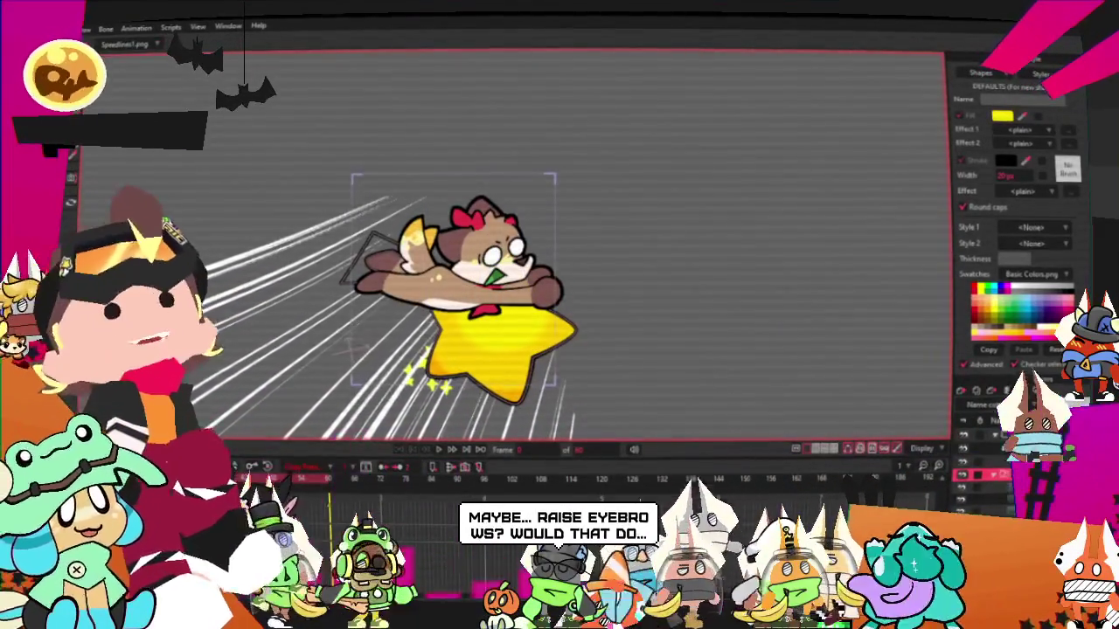
key("m")
left_click_drag(201, 428, 285, 308)
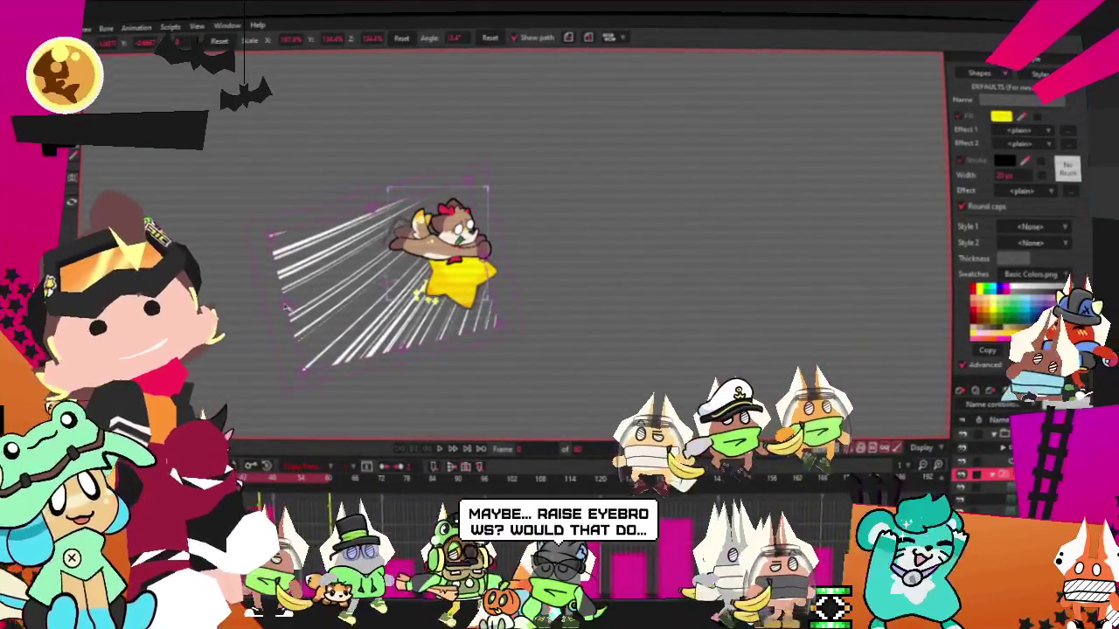
key("ctrl+z")
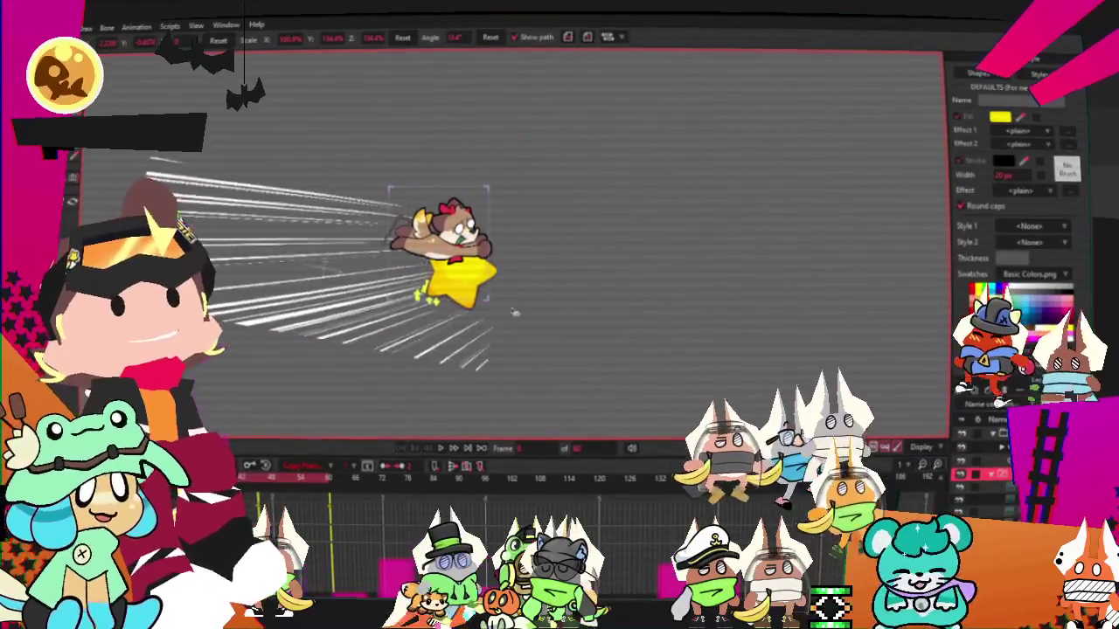
mouse_move(516, 312)
left_mouse_down()
mouse_move(509, 247)
mouse_move(531, 294)
left_mouse_up()
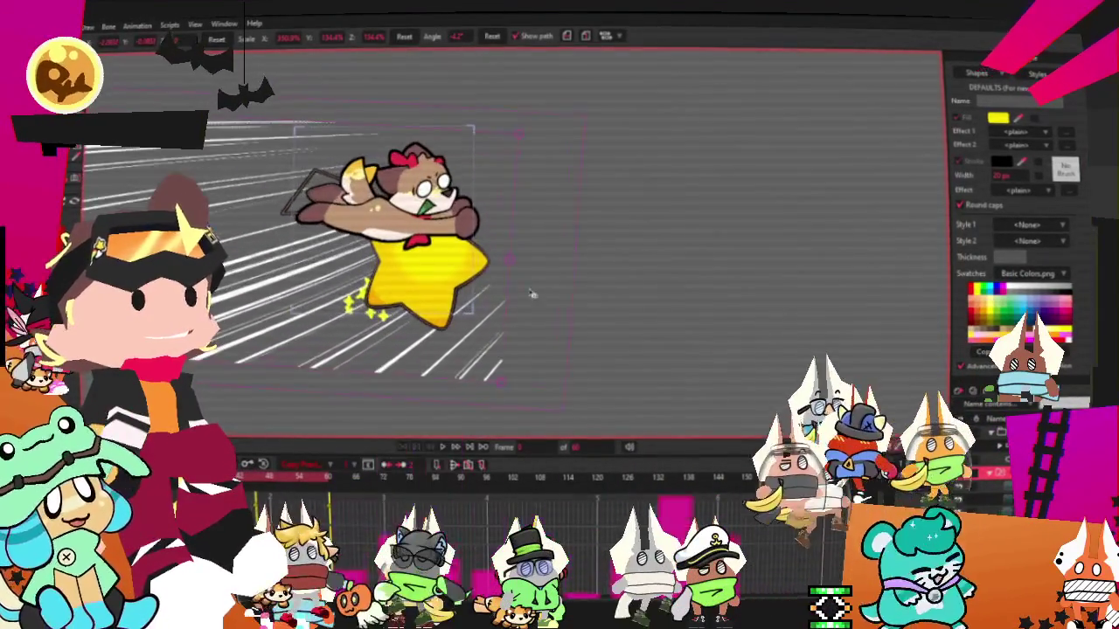
mouse_move(530, 294)
left_mouse_down()
mouse_move(379, 290)
mouse_move(422, 456)
mouse_move(603, 376)
mouse_move(556, 363)
left_mouse_up()
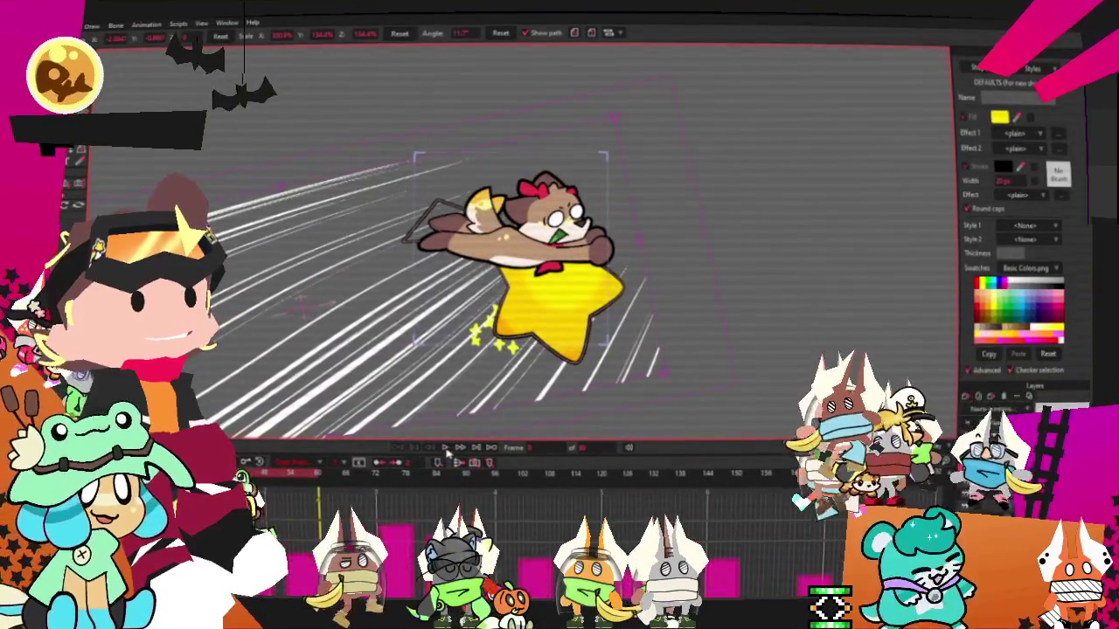
Step: Play the dog-on-star animation twice to preview the motion, then open the File menu
left_click(446, 448)
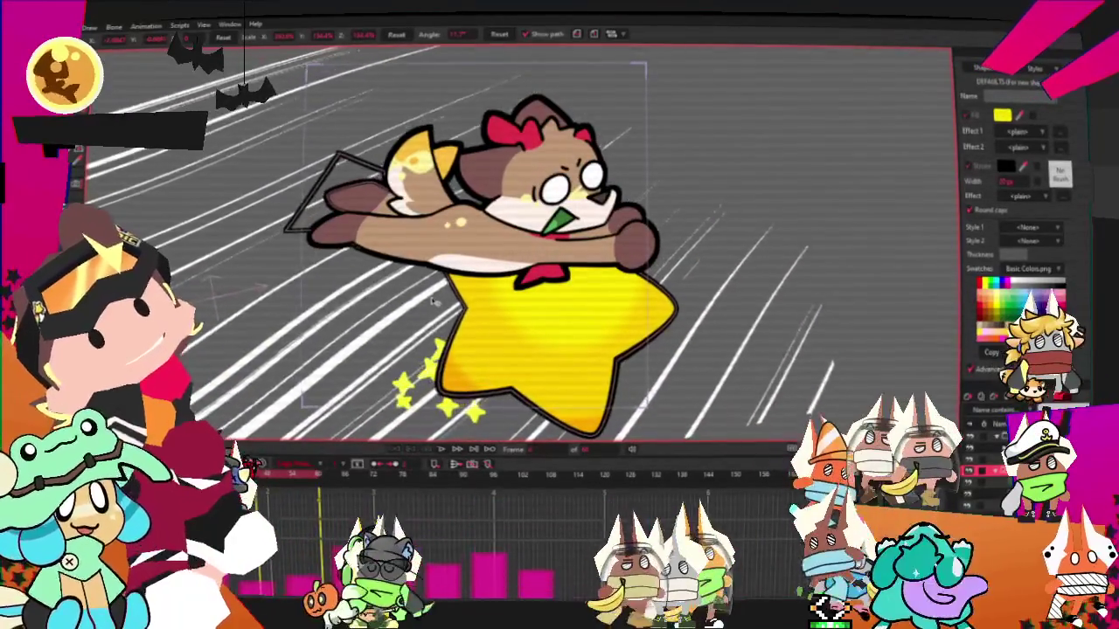
left_click(437, 448)
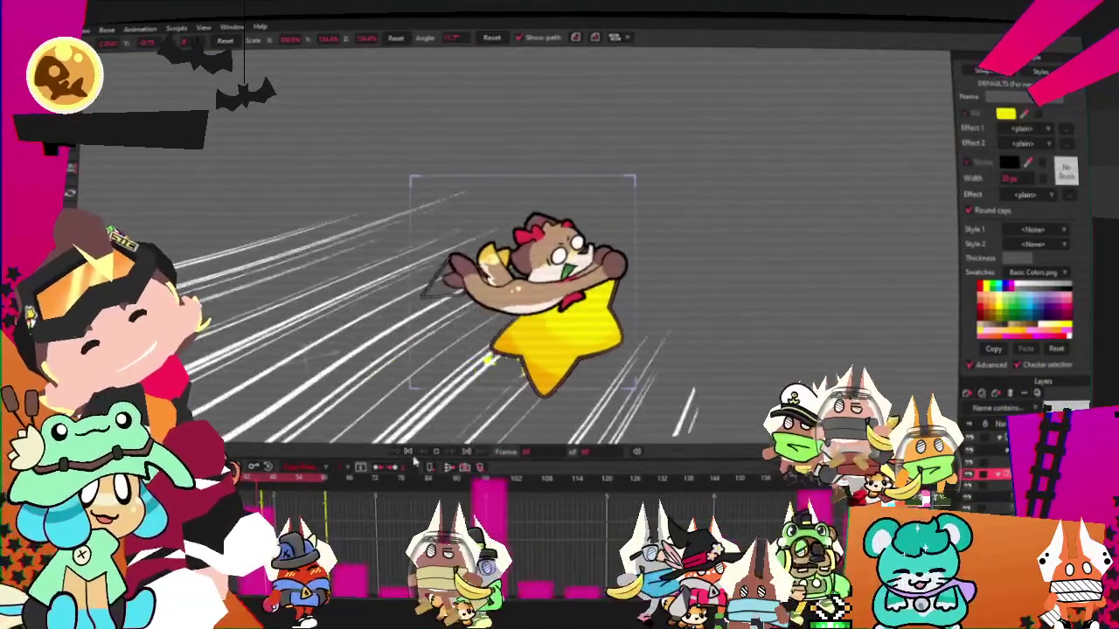
left_click(35, 29)
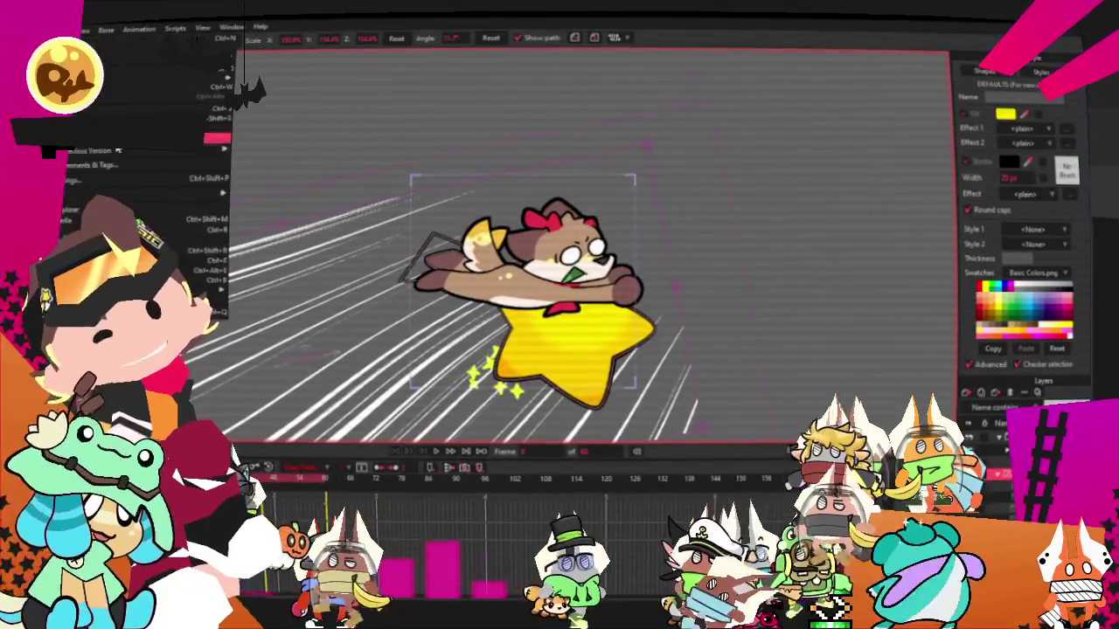
Step: Render the animation preview, inspect one rendered frame, and close the preview window
key("Escape")
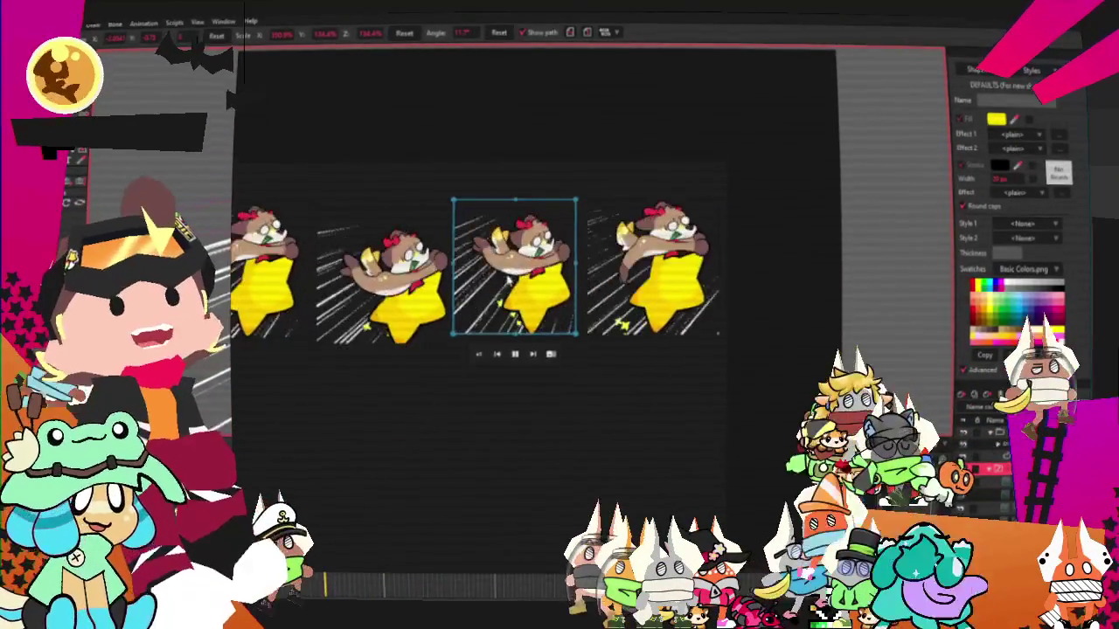
left_click(656, 289)
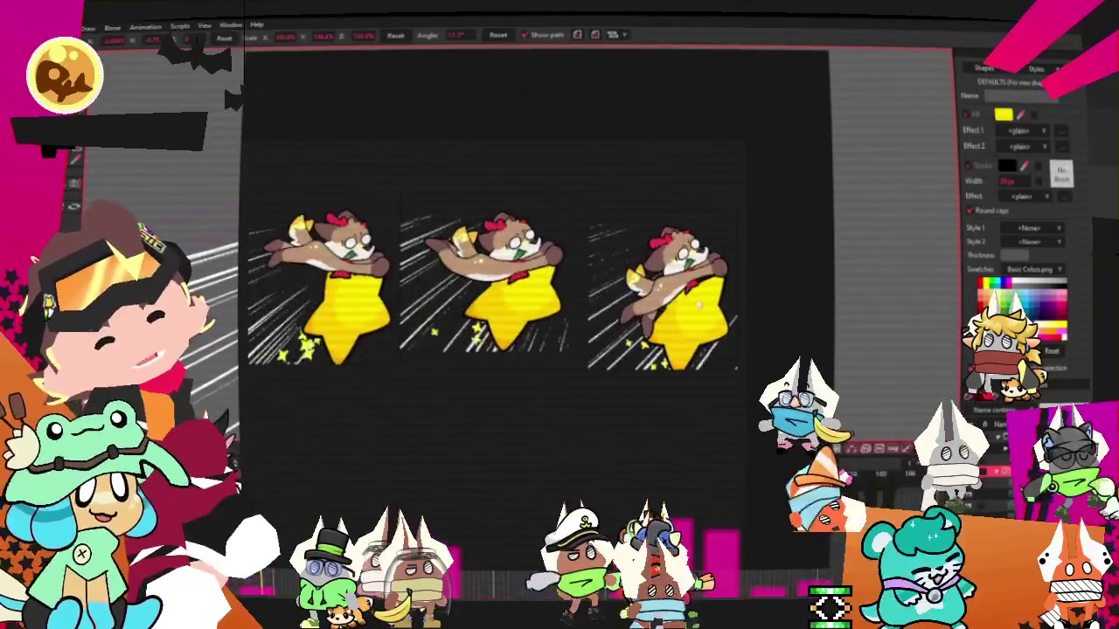
mouse_move(712, 56)
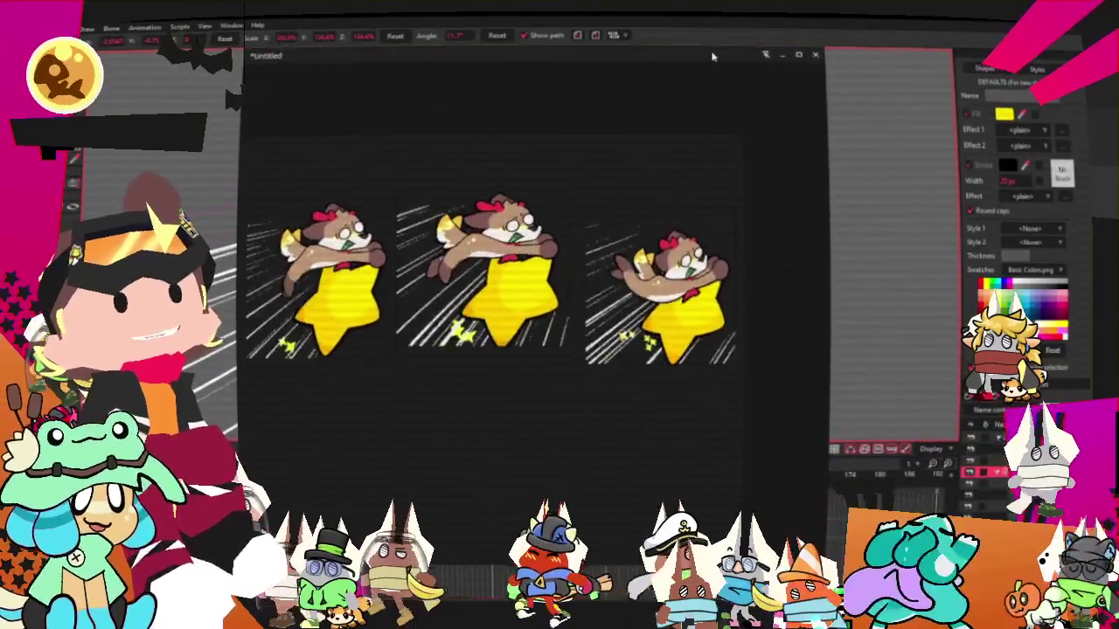
left_click(819, 59)
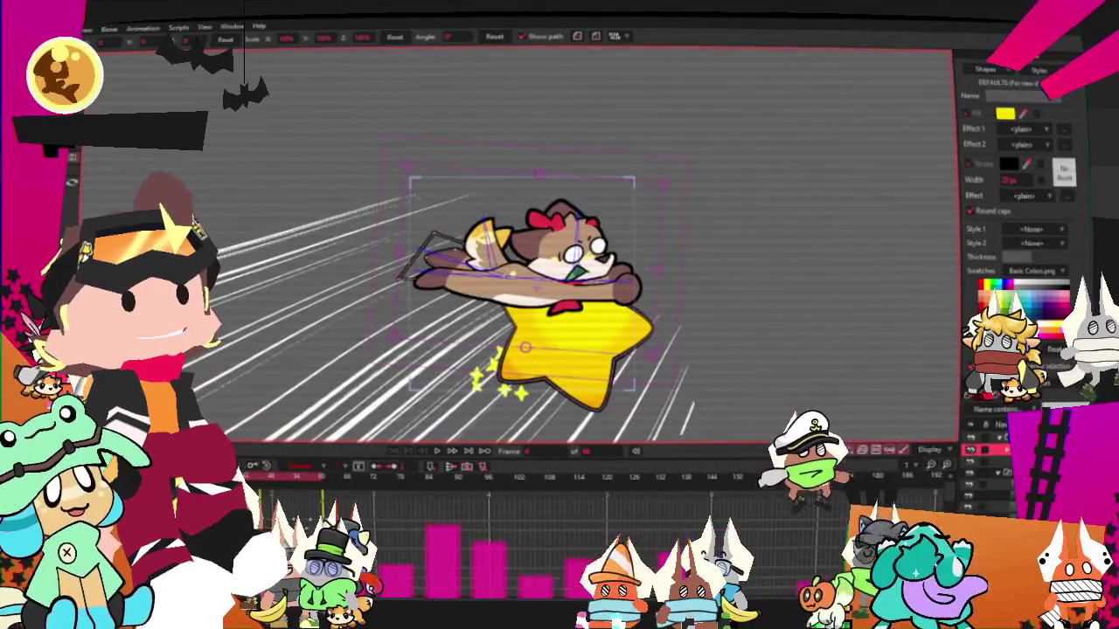
Step: Step forward to frame 1 and reposition the dog and star for that frame
key("ctrl+Right")
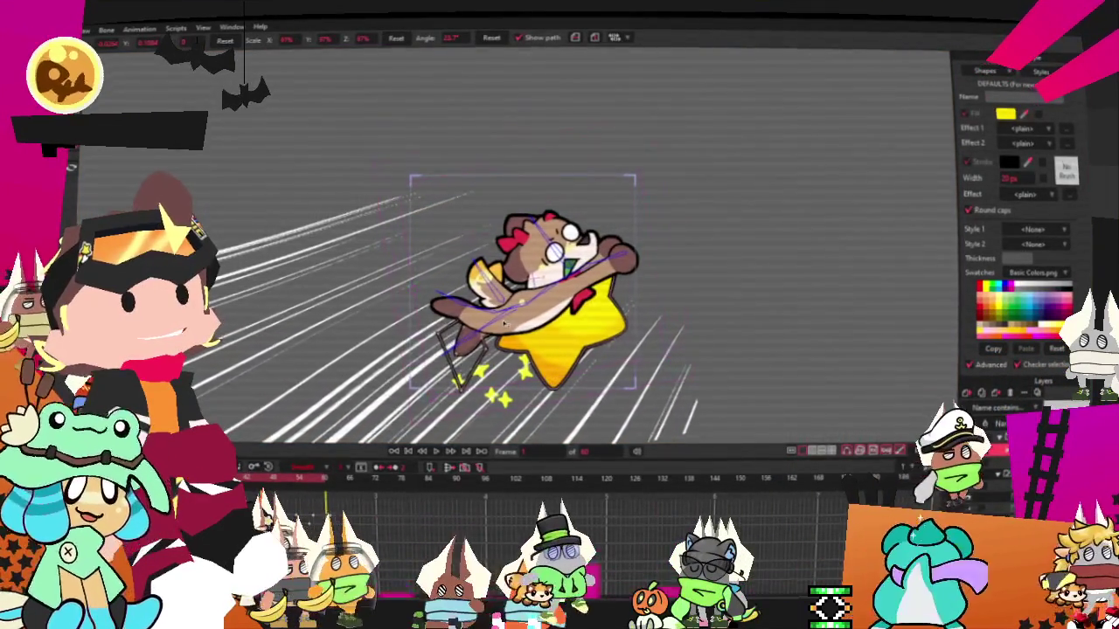
left_click_drag(492, 324, 487, 333)
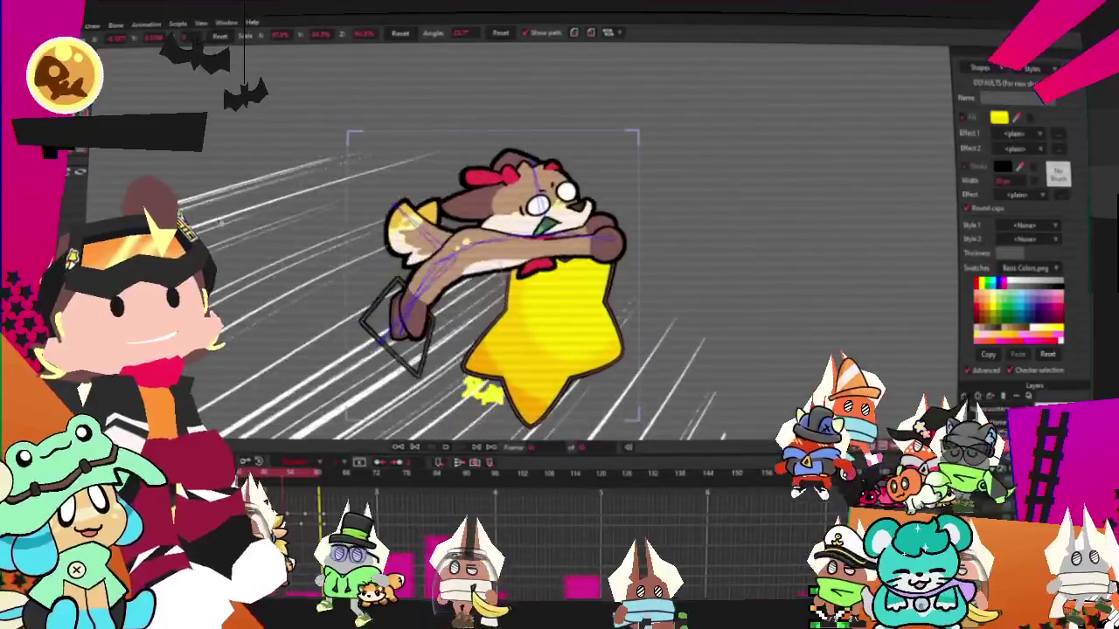
Step: Stop, replay and halt the animation to review the new pose, then open the File menu
left_click(416, 448)
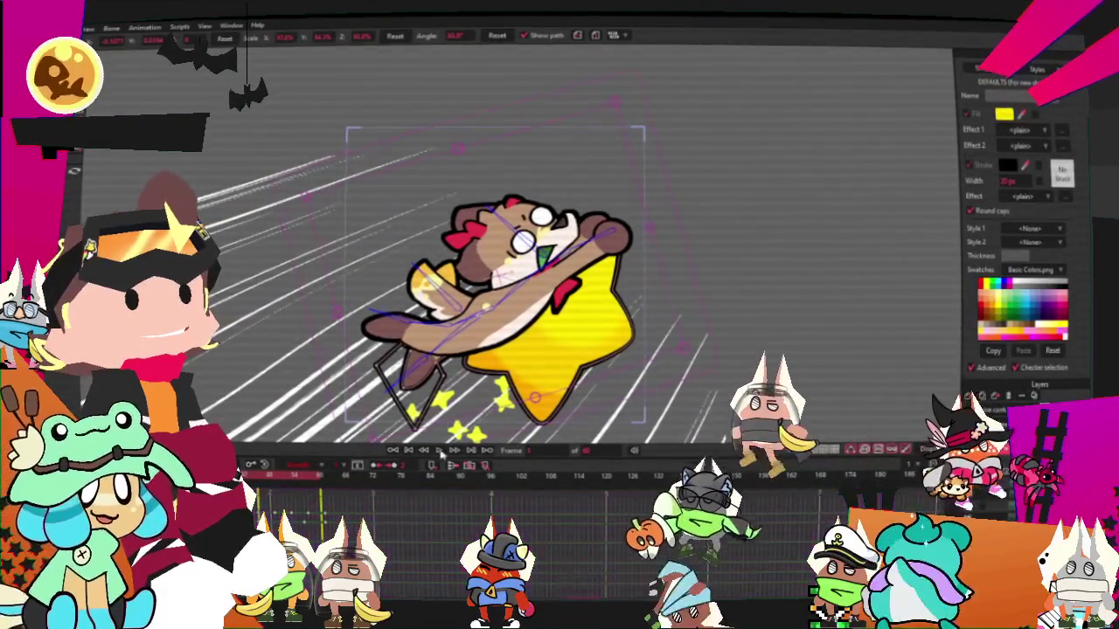
left_click(440, 451)
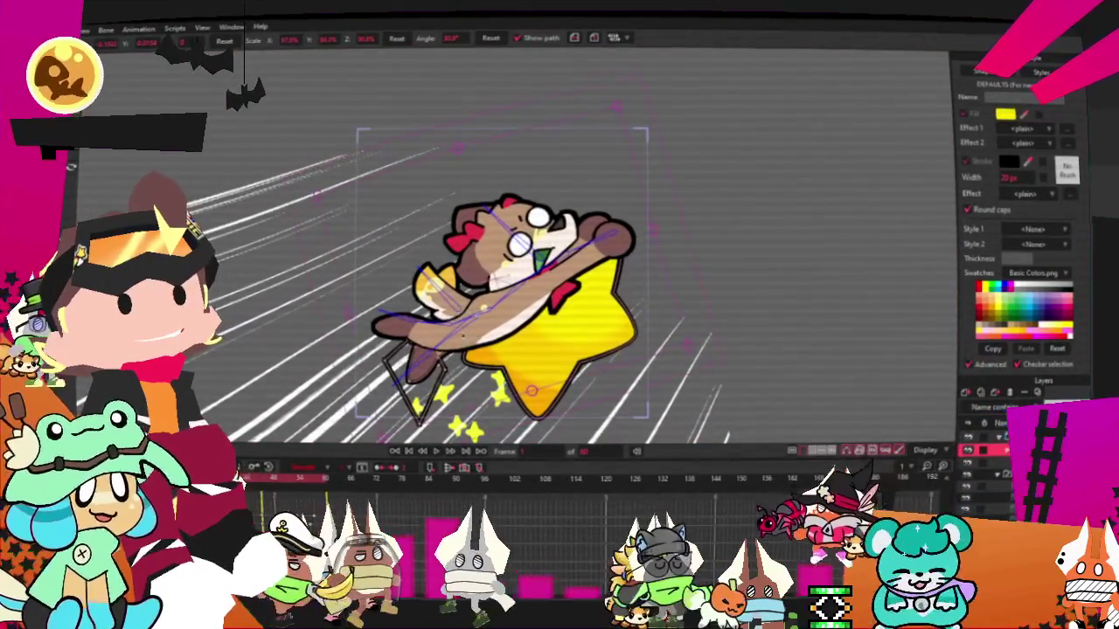
left_click(439, 452)
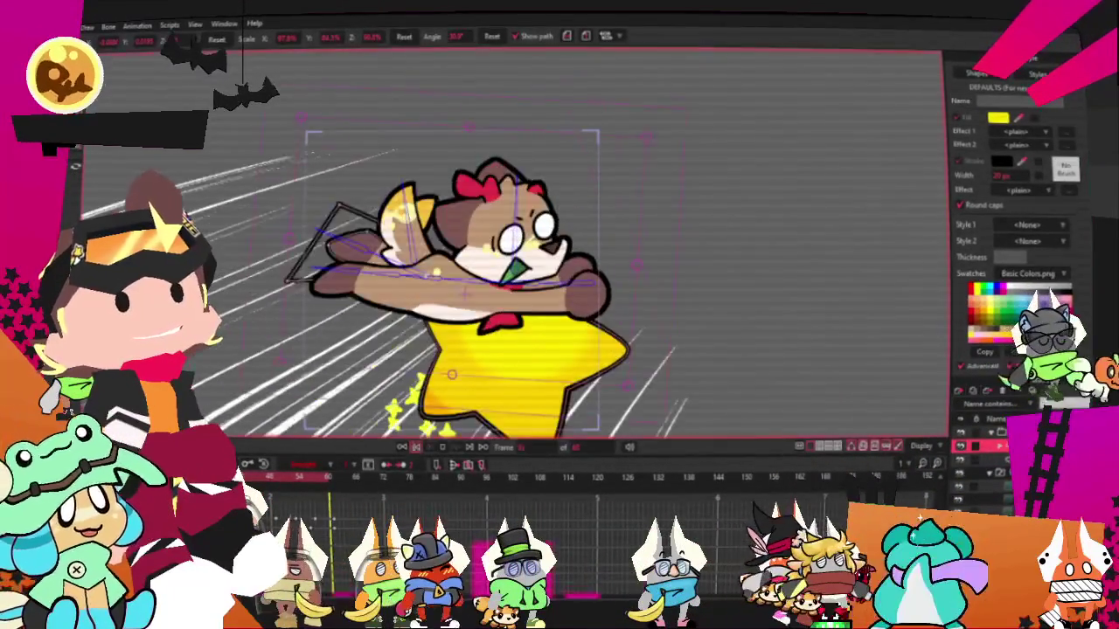
key("alt+f")
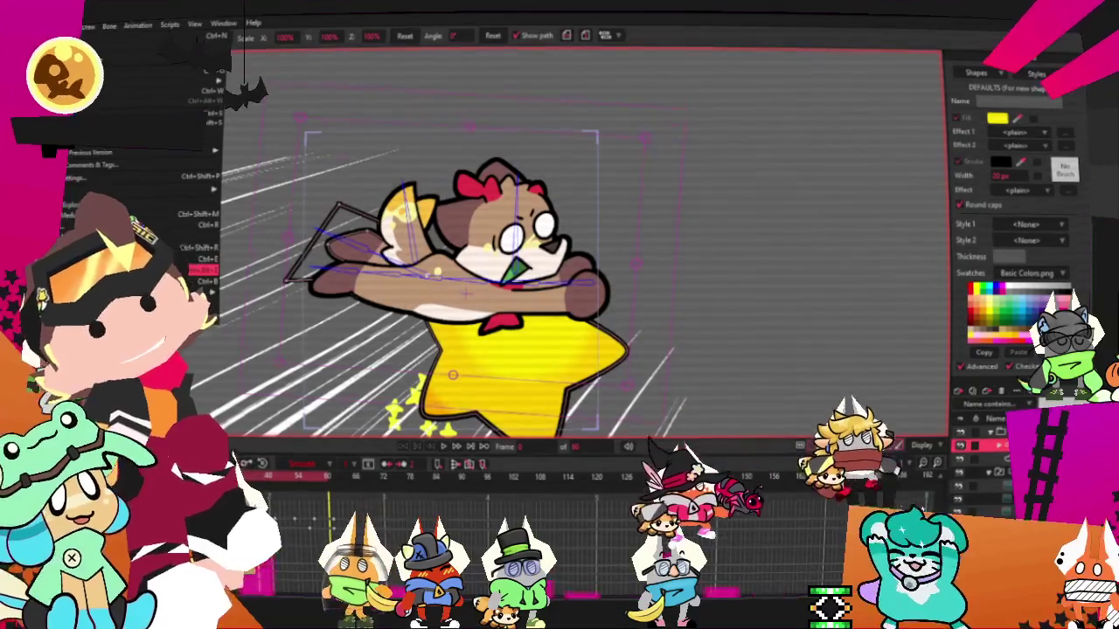
Step: Close the File menu, review the dog-and-star animation, and reopen the File menu
key("Escape")
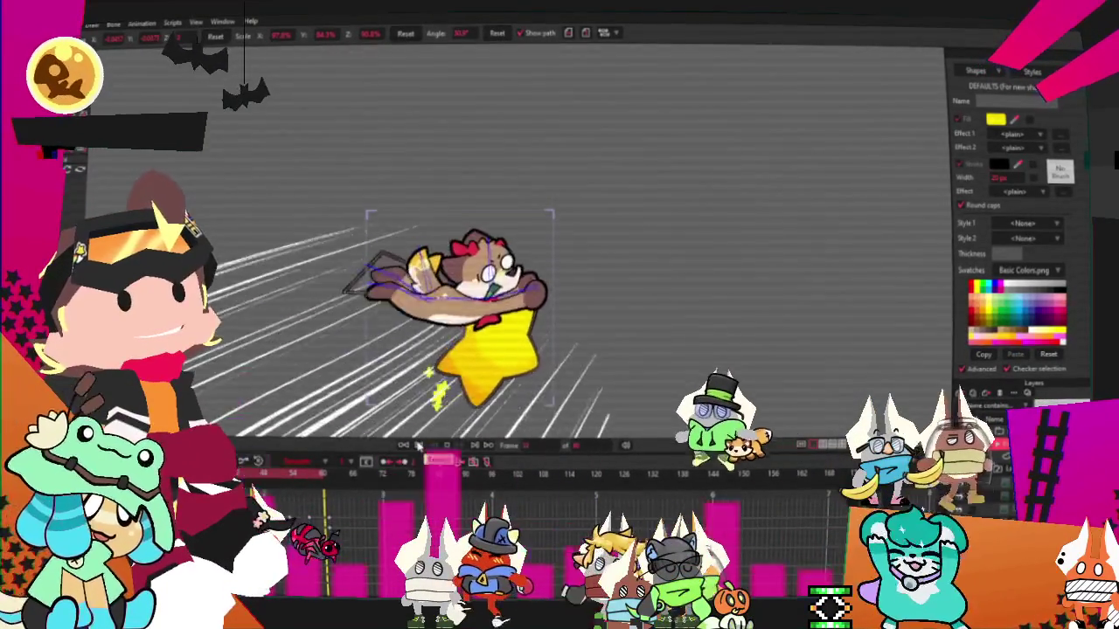
left_click(92, 24)
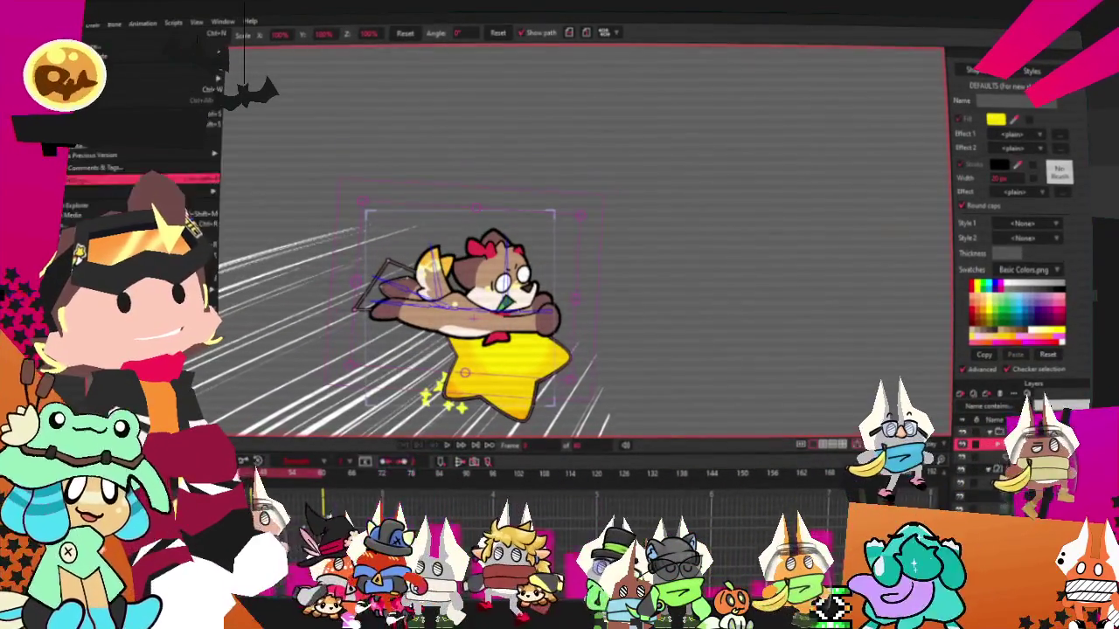
Step: Dismiss the File menu and zoom in on the dog-on-star canvas
key("Escape")
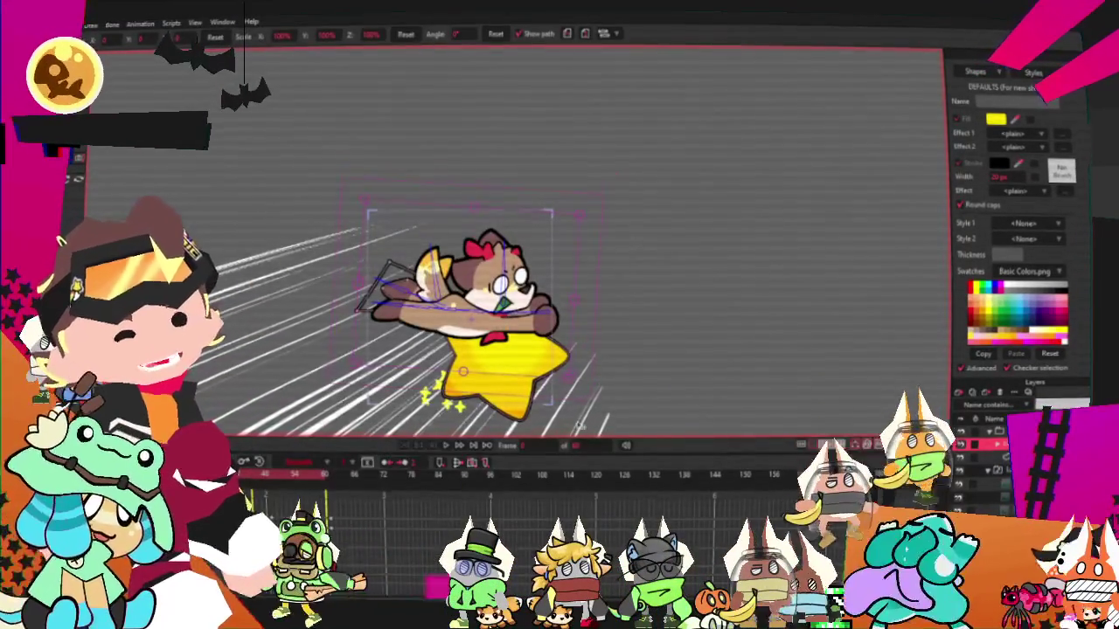
scroll(490, 263, "up", 5)
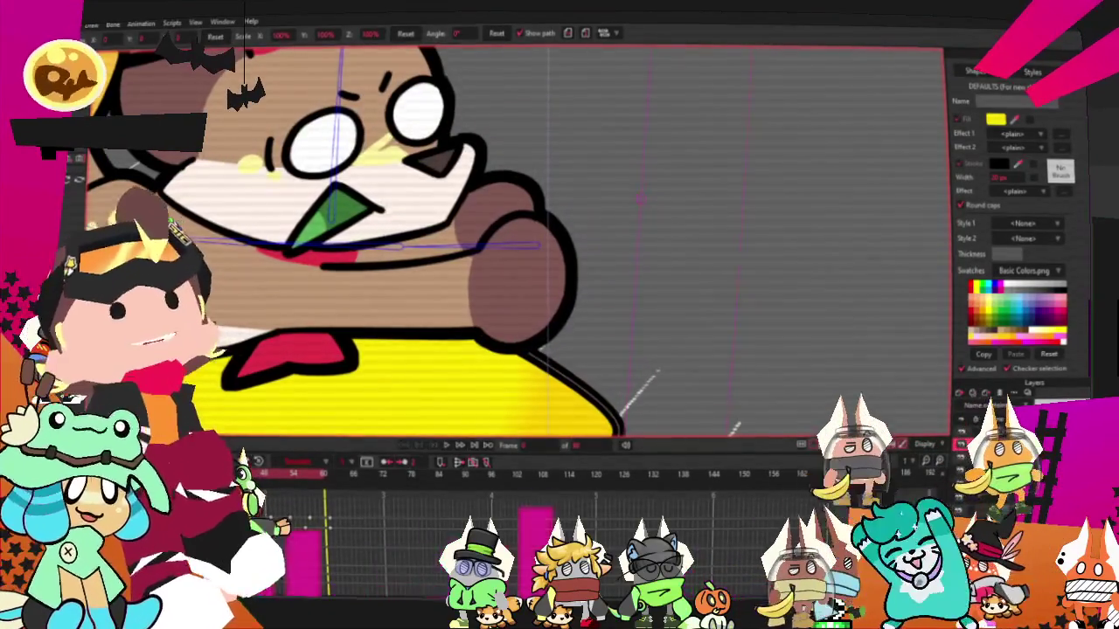
Step: Select the dog's vertical bone, then switch to point editing
key("b")
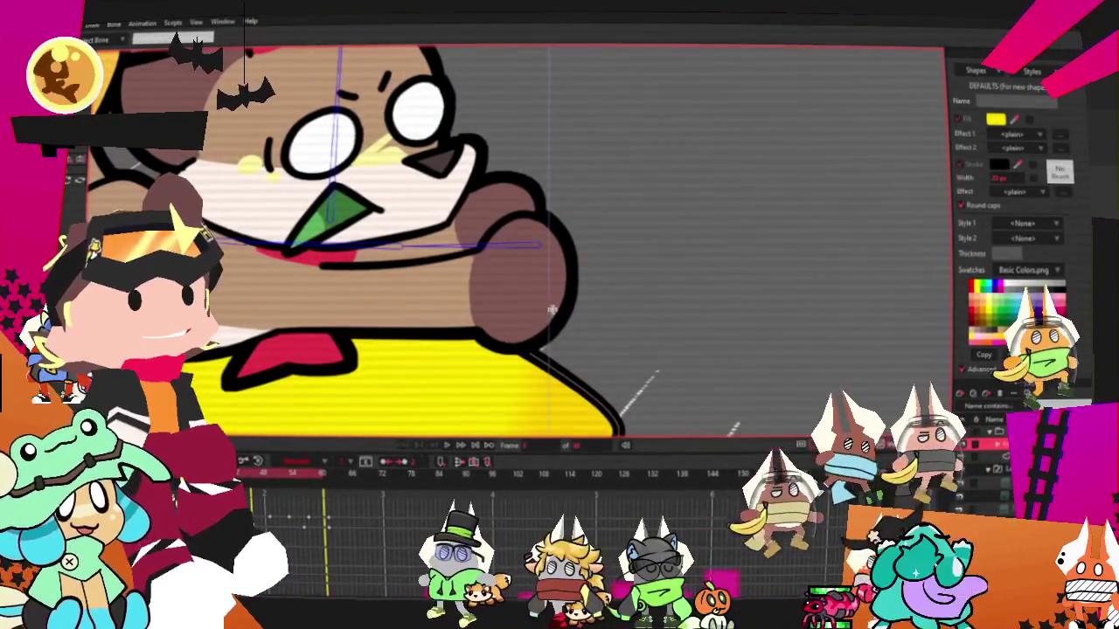
left_click(537, 295)
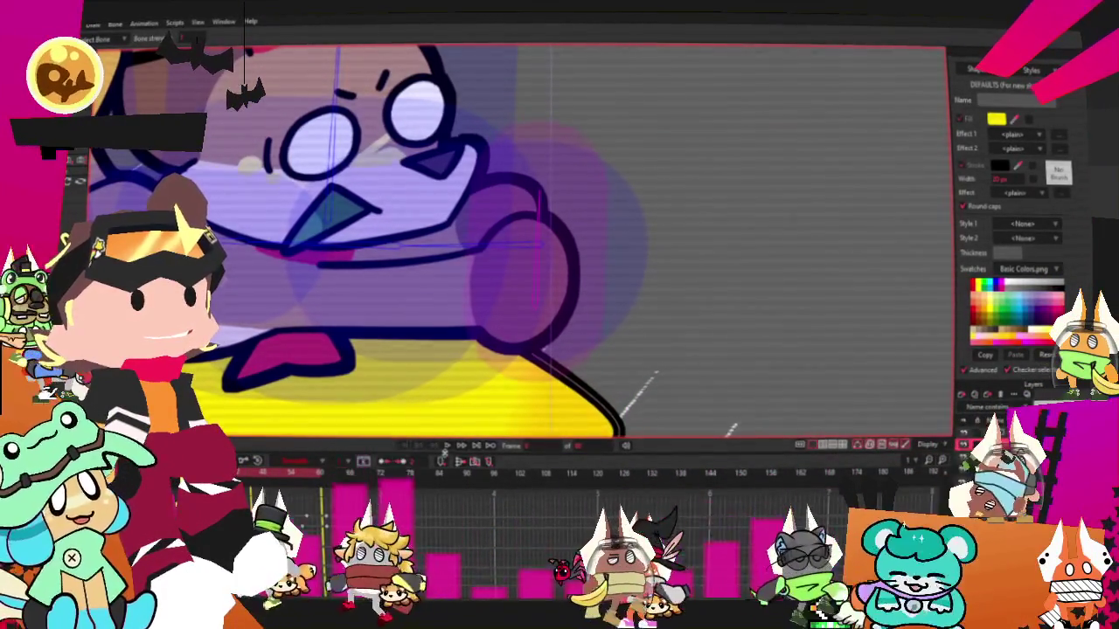
key("g")
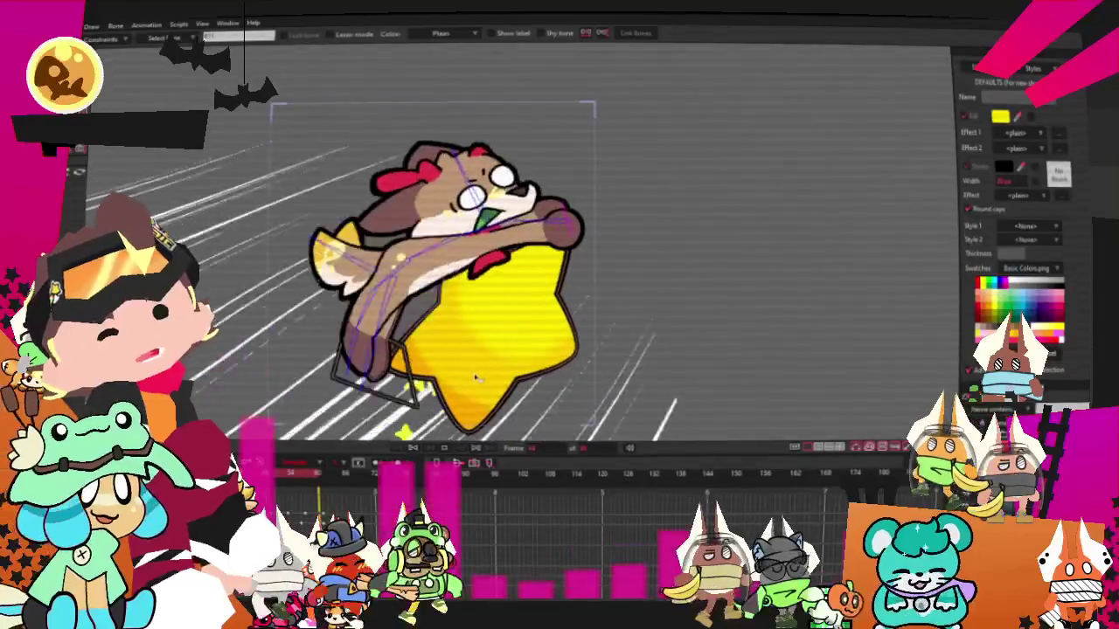
key("g")
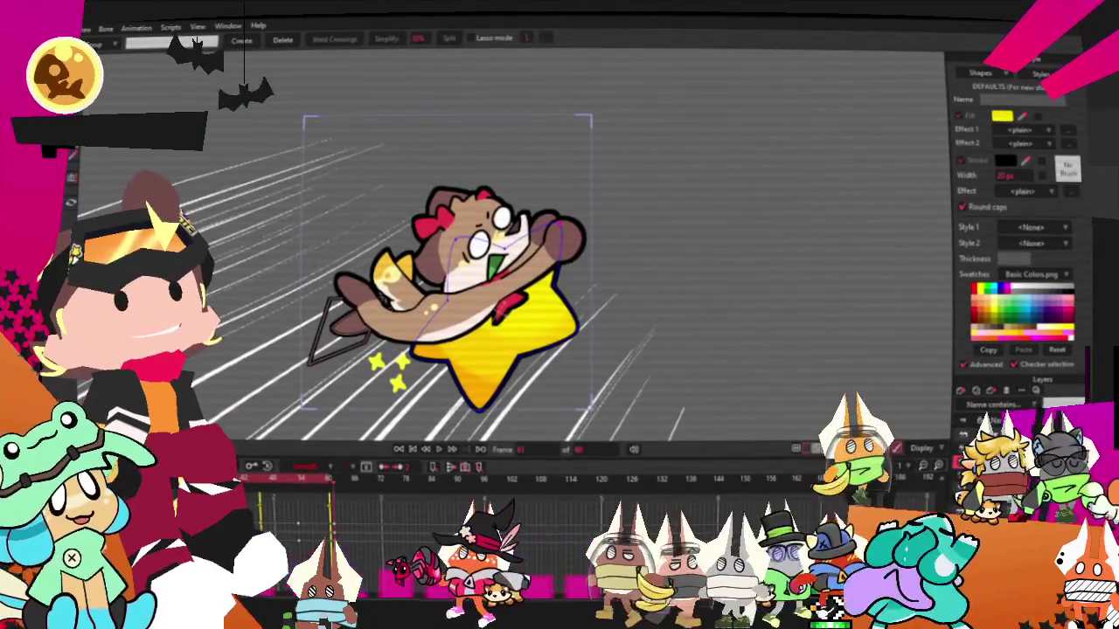
Step: Zoom in on the character and switch to the Transform Layer tool
scroll(507, 333, "up", 2)
scroll(507, 332, "up", 1)
key("m")
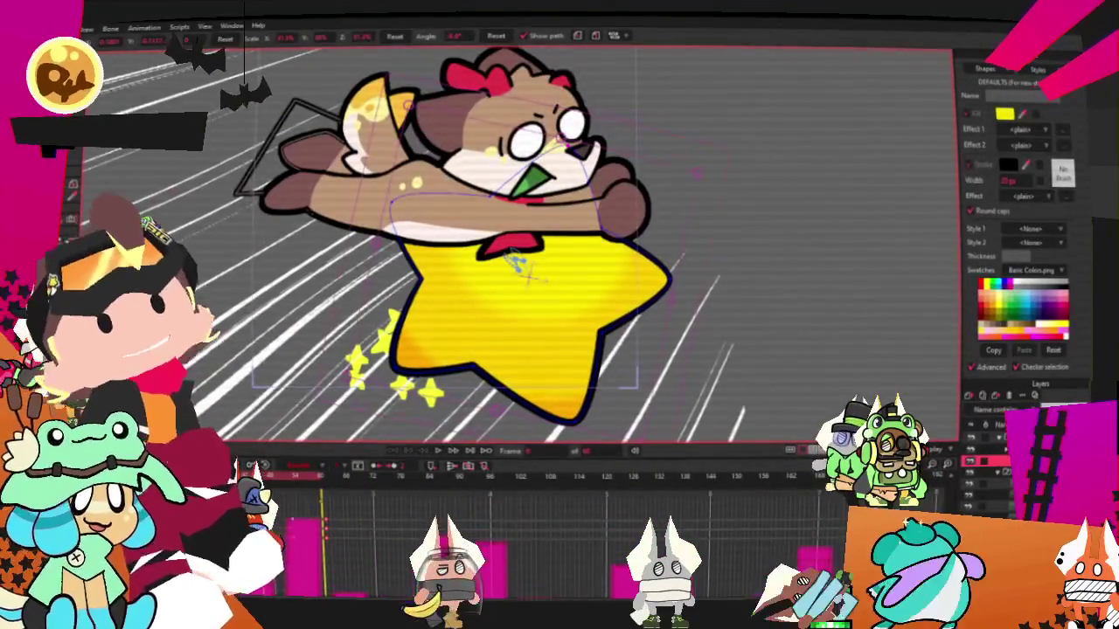
key("t")
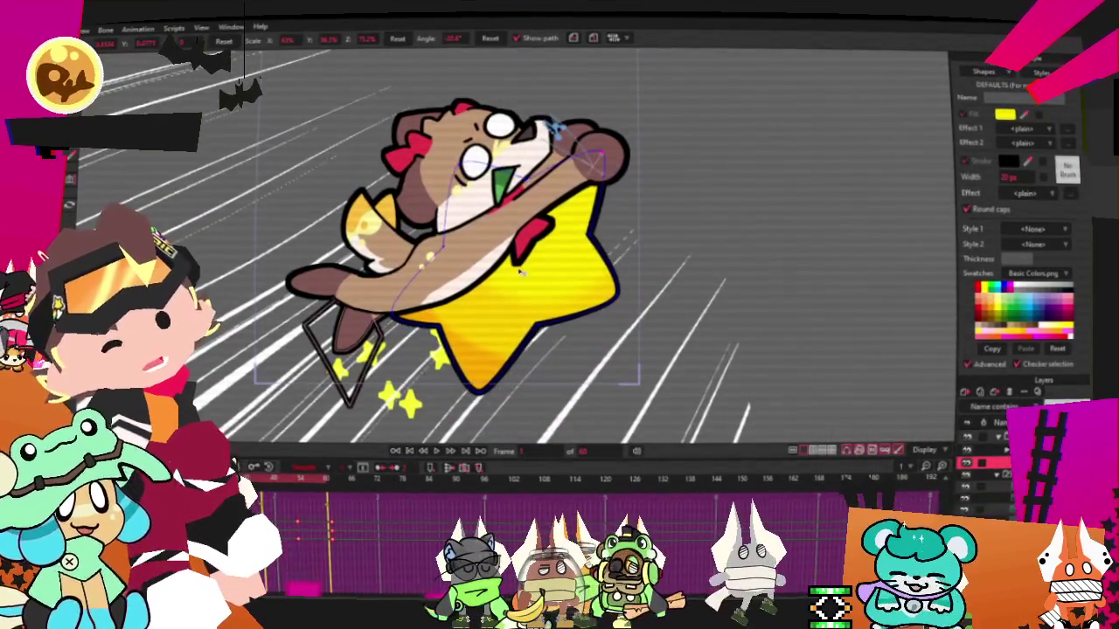
Step: Drag the dog-and-star layer up-left, then back down-right to a new spot for this frame
left_click_drag(508, 302, 464, 258)
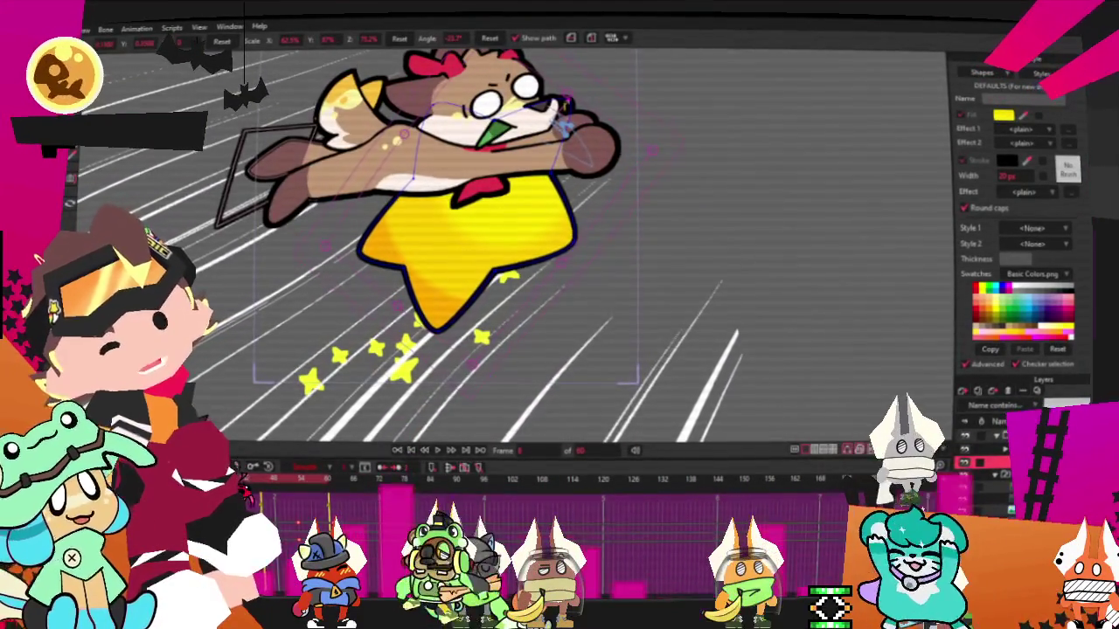
mouse_move(464, 258)
left_mouse_down()
mouse_move(515, 287)
mouse_move(518, 277)
mouse_move(463, 302)
mouse_move(547, 258)
mouse_move(555, 267)
left_mouse_up()
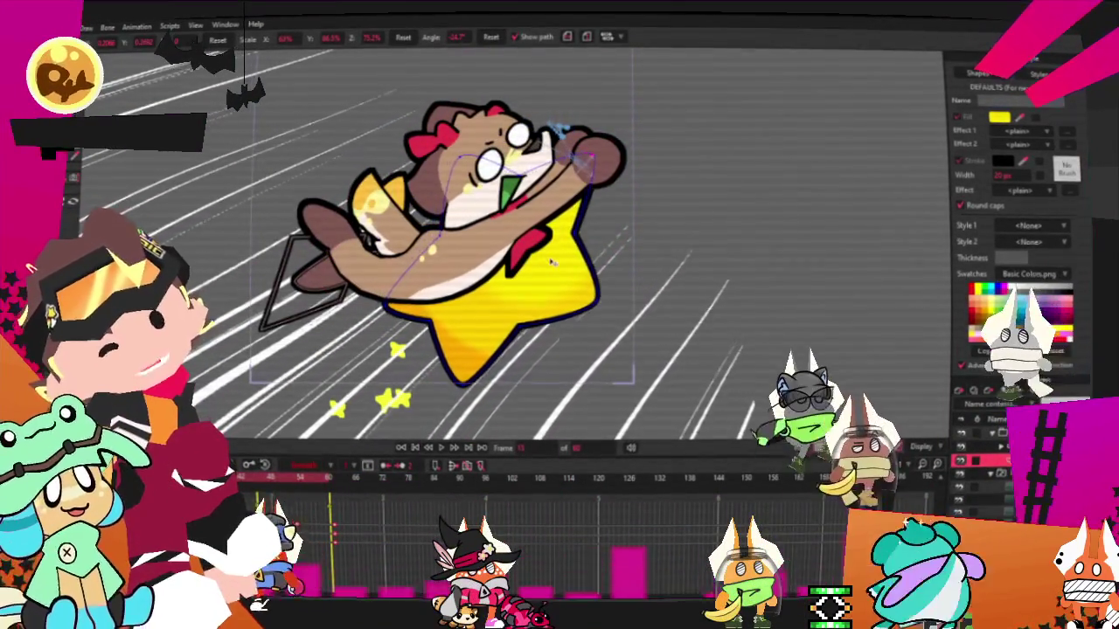